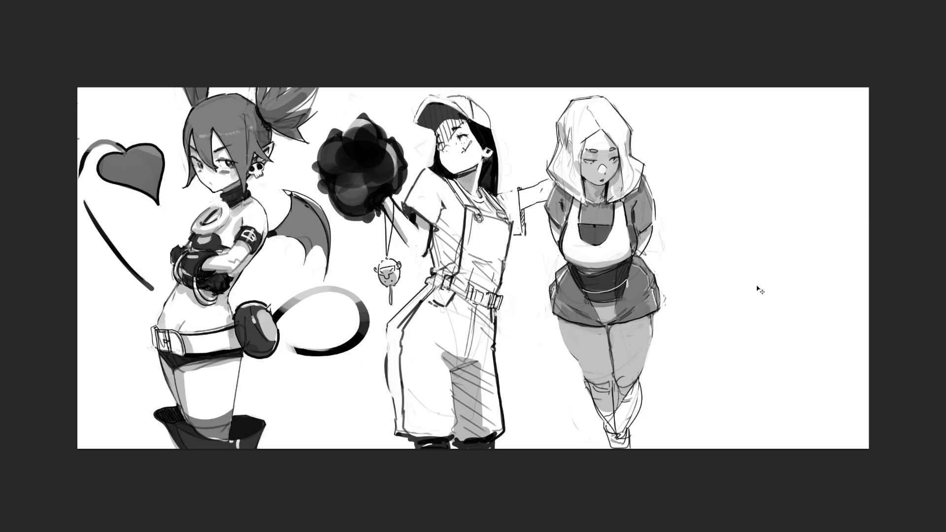
# - Shift the overalls girl and hooded girl about 370 px right, then make the brush much smaller
pyautogui.moveTo(616, 269); pyautogui.dragTo(815, 261)
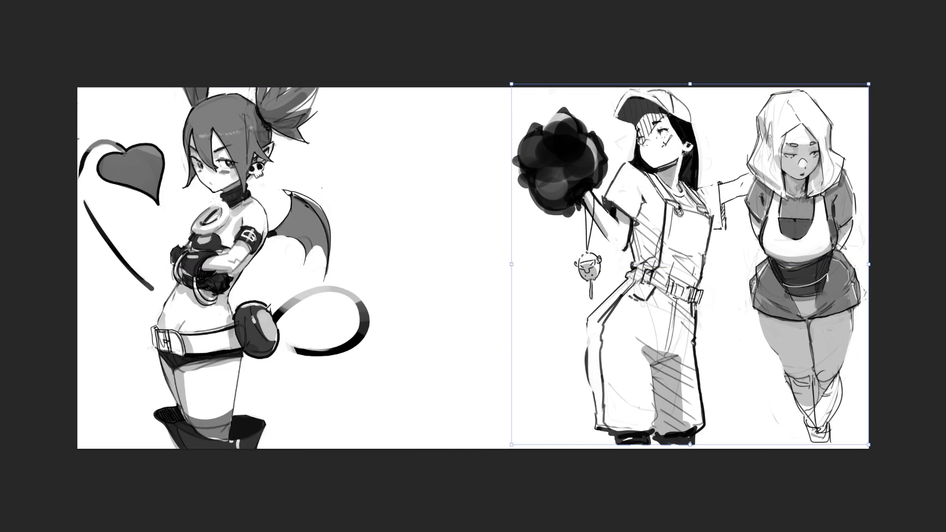
pyautogui.press('Return')
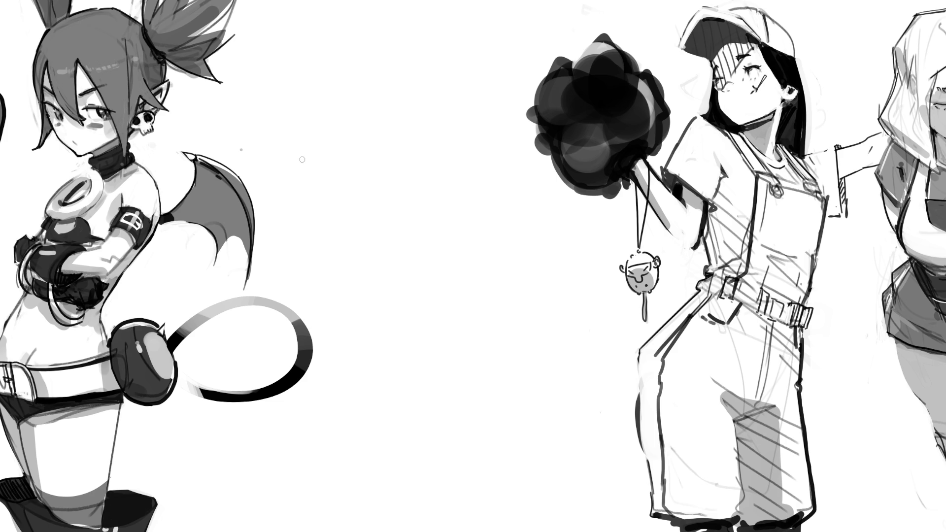
pyautogui.press('[')
# - Block in the new figure's outline, torso and lower body with loose angular pencil strokes
pyautogui.moveTo(327, 59); pyautogui.dragTo(313, 130)
pyautogui.moveTo(317, 69)
pyautogui.mouseDown()
pyautogui.moveTo(364, 38)
pyautogui.moveTo(387, 59)
pyautogui.mouseUp()
pyautogui.moveTo(332, 49)
pyautogui.mouseDown()
pyautogui.moveTo(295, 178)
pyautogui.moveTo(324, 176)
pyautogui.mouseUp()
pyautogui.moveTo(349, 108)
pyautogui.mouseDown()
pyautogui.moveTo(345, 75)
pyautogui.moveTo(374, 66)
pyautogui.moveTo(401, 84)
pyautogui.moveTo(385, 131)
pyautogui.mouseUp()
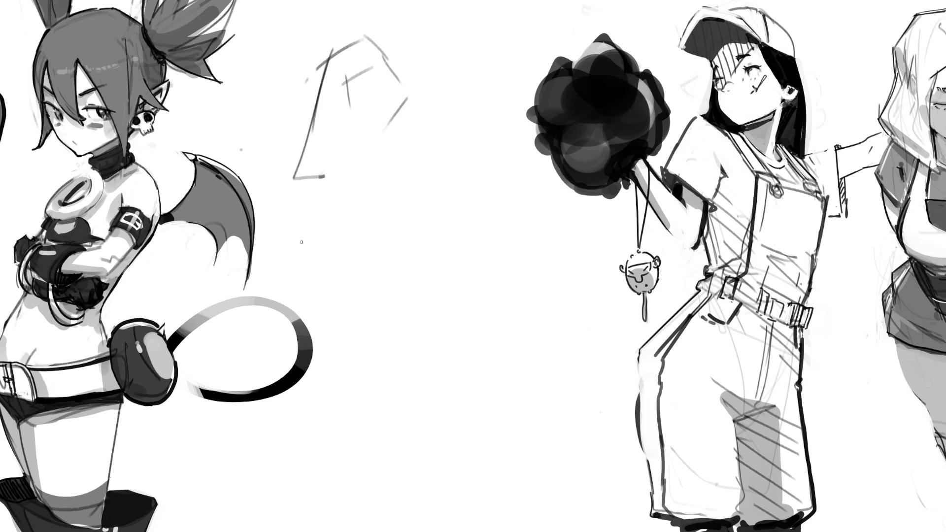
pyautogui.moveTo(342, 156)
pyautogui.mouseDown()
pyautogui.moveTo(348, 187)
pyautogui.moveTo(358, 152)
pyautogui.mouseUp()
pyautogui.moveTo(394, 146)
pyautogui.mouseDown()
pyautogui.moveTo(414, 142)
pyautogui.moveTo(449, 207)
pyautogui.mouseUp()
pyautogui.moveTo(339, 162); pyautogui.dragTo(367, 241)
pyautogui.moveTo(381, 250)
pyautogui.mouseDown()
pyautogui.moveTo(448, 198)
pyautogui.moveTo(425, 251)
pyautogui.mouseUp()
pyautogui.moveTo(424, 224)
pyautogui.mouseDown()
pyautogui.moveTo(448, 214)
pyautogui.moveTo(451, 253)
pyautogui.moveTo(426, 251)
pyautogui.mouseUp()
pyautogui.moveTo(426, 251)
pyautogui.mouseDown()
pyautogui.moveTo(436, 301)
pyautogui.moveTo(454, 251)
pyautogui.mouseUp()
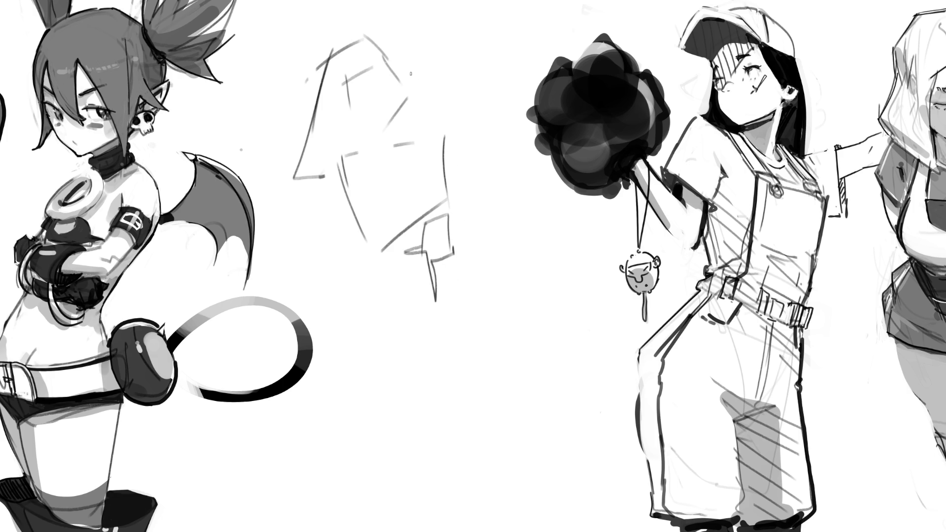
# - Rough in the raised arm, the angled-back forearm, the top of the head and a zigzag hand
pyautogui.moveTo(409, 60); pyautogui.dragTo(444, 123)
pyautogui.moveTo(421, 55); pyautogui.dragTo(474, 123)
pyautogui.moveTo(482, 142)
pyautogui.mouseDown()
pyautogui.moveTo(445, 168)
pyautogui.moveTo(436, 215)
pyautogui.mouseUp()
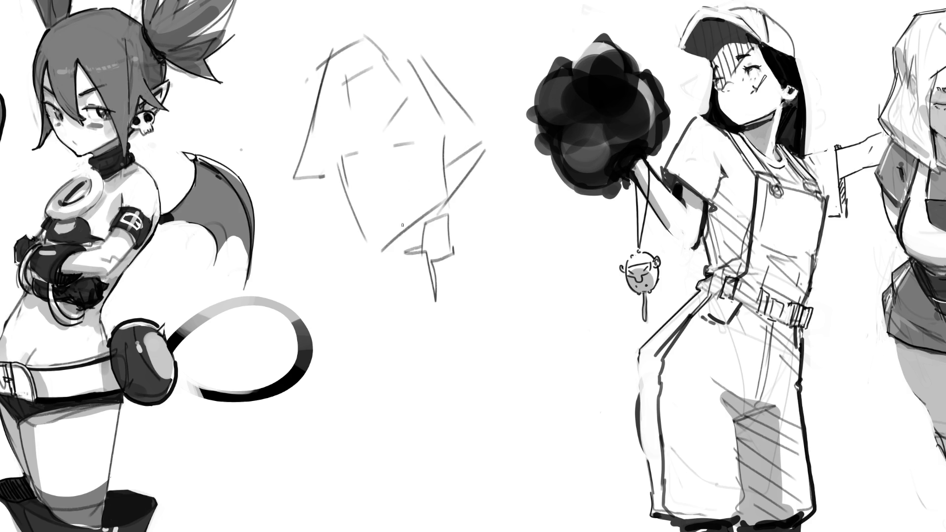
pyautogui.moveTo(378, 54)
pyautogui.mouseDown()
pyautogui.moveTo(402, 56)
pyautogui.moveTo(407, 27)
pyautogui.mouseUp()
pyautogui.moveTo(412, 27); pyautogui.dragTo(422, 51)
pyautogui.moveTo(471, 192); pyautogui.dragTo(463, 221)
pyautogui.moveTo(505, 186)
pyautogui.mouseDown()
pyautogui.moveTo(476, 206)
pyautogui.moveTo(472, 256)
pyautogui.moveTo(386, 286)
pyautogui.moveTo(433, 340)
pyautogui.mouseUp()
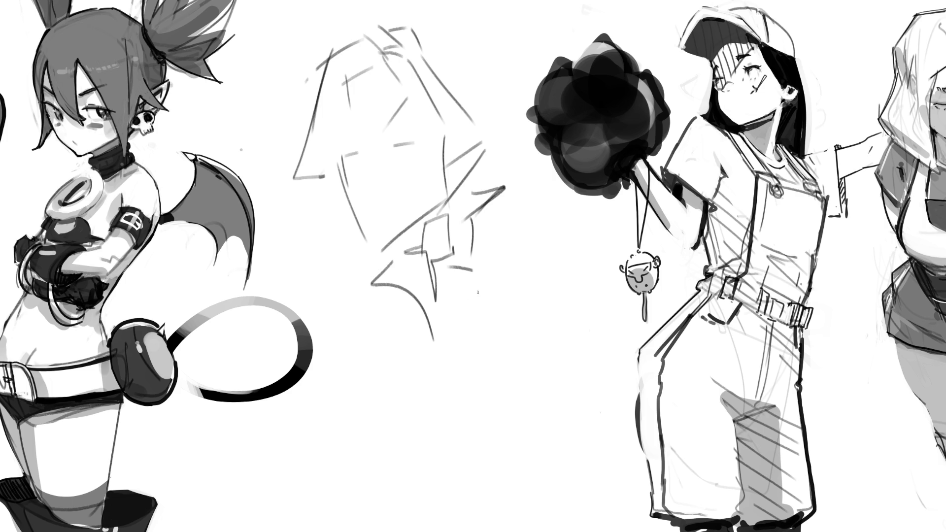
# - Sketch one leg with a foot and the other leg curving to the left
pyautogui.moveTo(479, 274); pyautogui.dragTo(463, 352)
pyautogui.moveTo(401, 352)
pyautogui.mouseDown()
pyautogui.moveTo(392, 390)
pyautogui.moveTo(433, 366)
pyautogui.mouseUp()
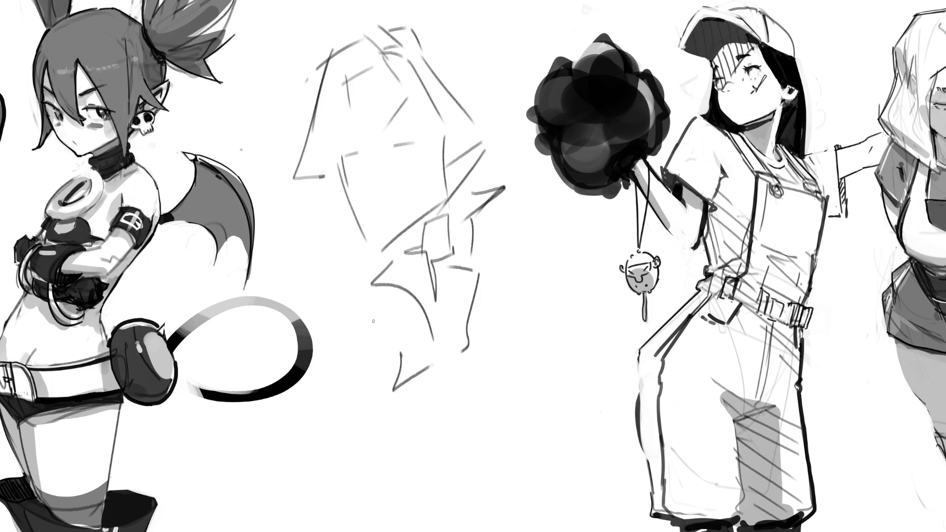
pyautogui.moveTo(373, 282); pyautogui.dragTo(250, 485)
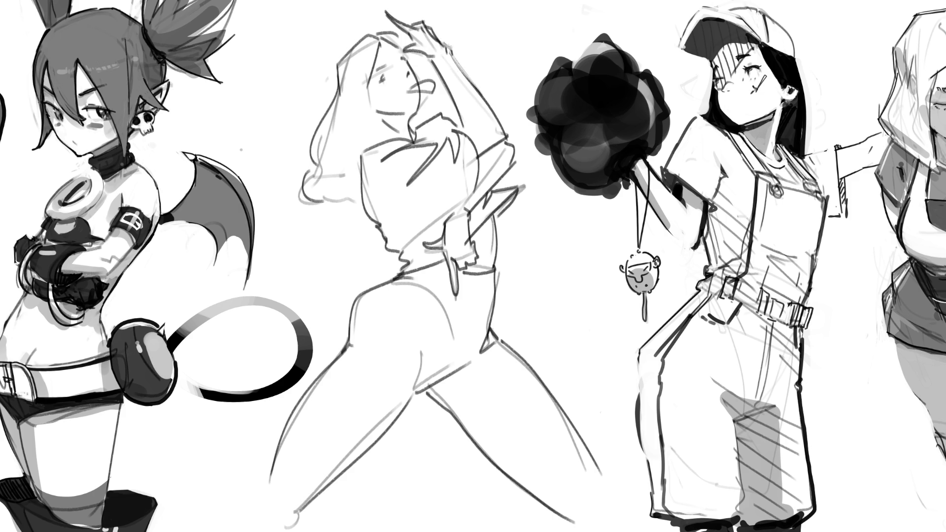
# - On the new layer, draw the raised arm's outline, a lower-arm line and a curve above it
pyautogui.moveTo(448, 54); pyautogui.dragTo(503, 129)
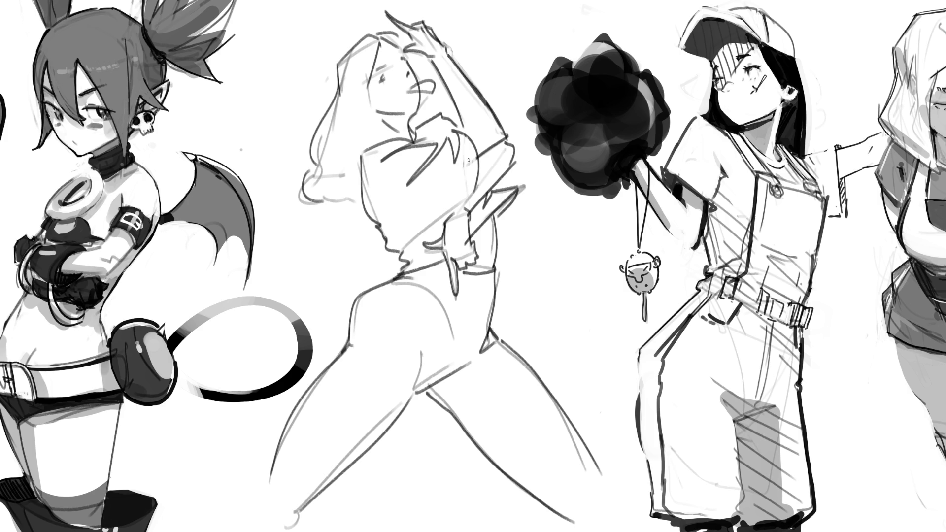
pyautogui.moveTo(458, 191)
pyautogui.mouseDown()
pyautogui.moveTo(432, 245)
pyautogui.moveTo(440, 246)
pyautogui.mouseUp()
pyautogui.moveTo(483, 55)
pyautogui.mouseDown()
pyautogui.moveTo(441, 54)
pyautogui.moveTo(474, 203)
pyautogui.moveTo(526, 150)
pyautogui.moveTo(489, 71)
pyautogui.mouseUp()
# - Free-transform the lassoed arm to stretch it slightly outward to the right, then deselect
pyautogui.hotkey('ctrl', 't')
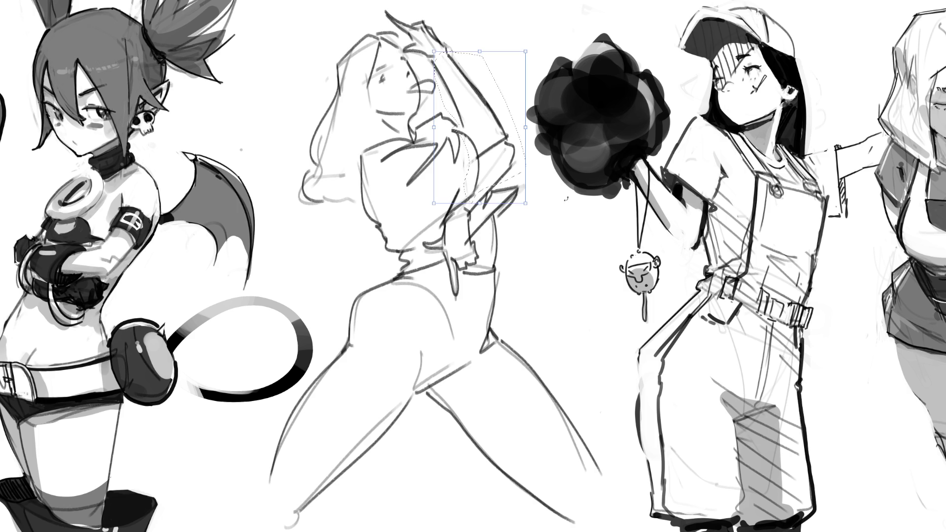
pyautogui.moveTo(525, 200); pyautogui.dragTo(542, 199)
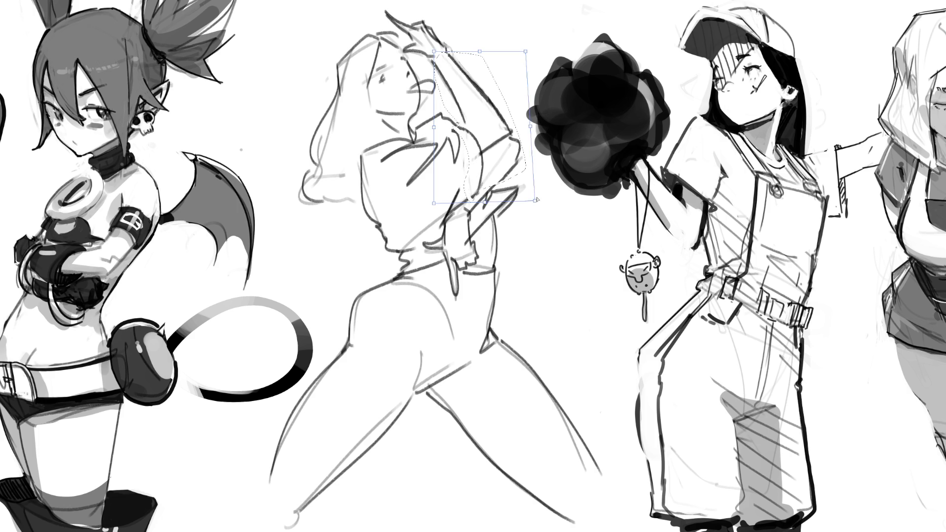
pyautogui.moveTo(536, 131); pyautogui.dragTo(541, 135)
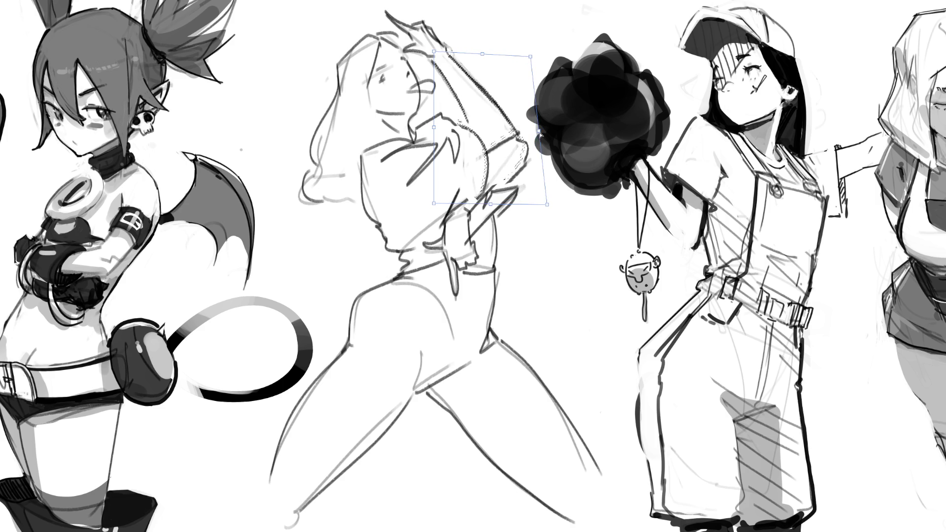
pyautogui.moveTo(436, 55); pyautogui.dragTo(440, 59)
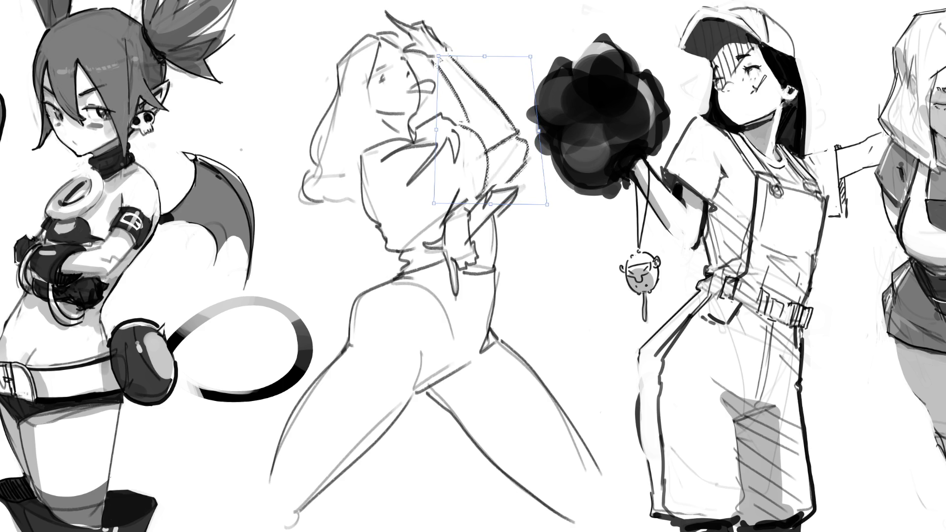
pyautogui.moveTo(548, 203); pyautogui.dragTo(550, 199)
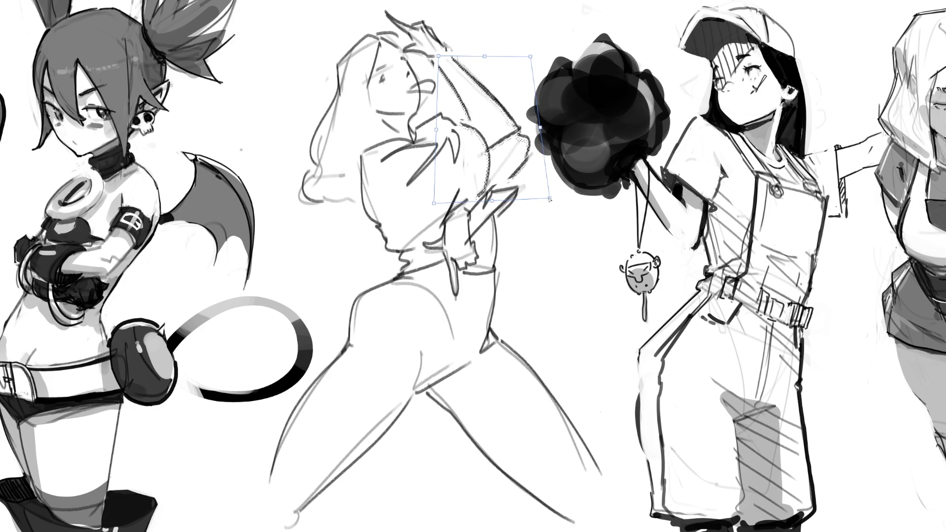
pyautogui.press('Return')
pyautogui.hotkey('ctrl', 'd')
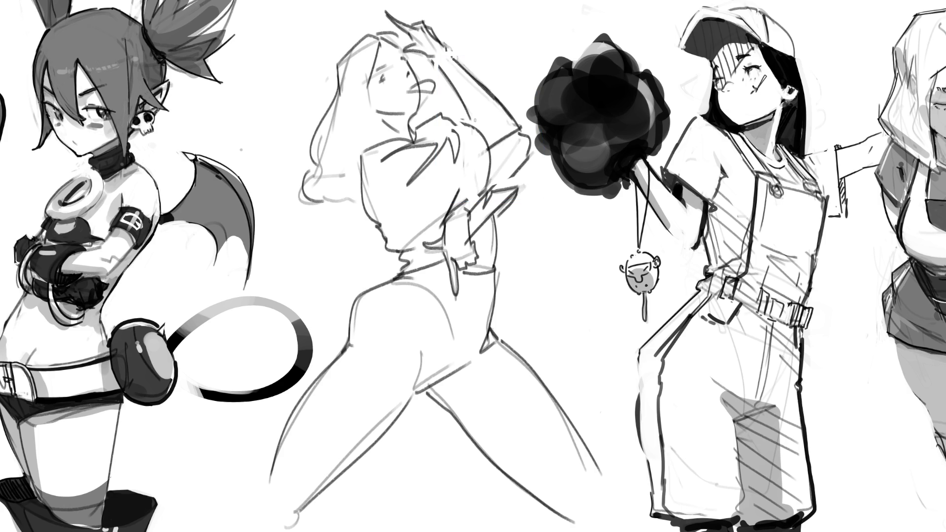
# - Try two extra strokes on the shoulder and arm, then undo them
pyautogui.moveTo(493, 109); pyautogui.dragTo(469, 124)
pyautogui.moveTo(488, 96); pyautogui.dragTo(477, 114)
pyautogui.hotkey('ctrl', 'z')
pyautogui.hotkey('ctrl', 'z')
# - Redraw the shoulder line and fill the outlined pants with dark grey
pyautogui.moveTo(445, 260)
pyautogui.mouseDown()
pyautogui.moveTo(354, 306)
pyautogui.moveTo(347, 340)
pyautogui.moveTo(309, 386)
pyautogui.moveTo(268, 495)
pyautogui.moveTo(296, 528)
pyautogui.moveTo(418, 398)
pyautogui.moveTo(503, 480)
pyautogui.moveTo(611, 501)
pyautogui.moveTo(545, 381)
pyautogui.moveTo(495, 336)
pyautogui.moveTo(492, 288)
pyautogui.moveTo(460, 274)
pyautogui.moveTo(456, 305)
pyautogui.moveTo(446, 254)
pyautogui.mouseUp()
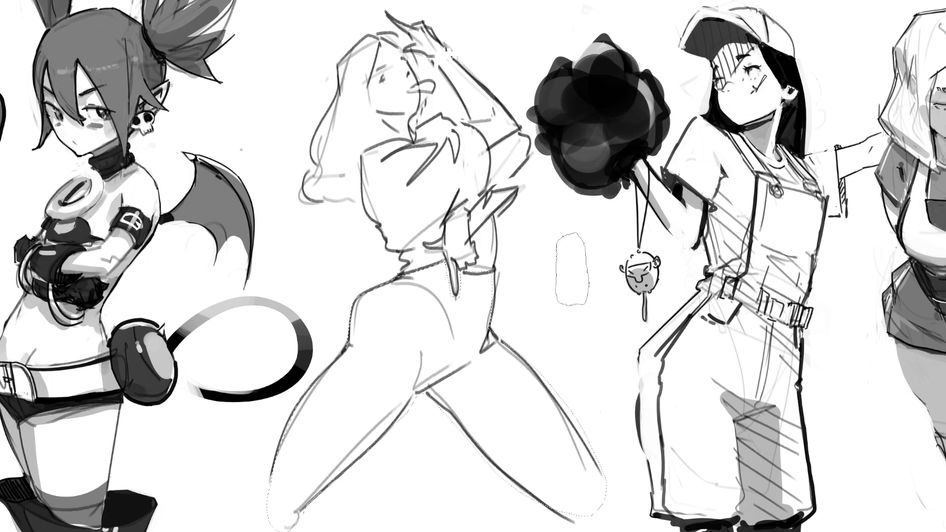
pyautogui.hotkey('alt', 'BackSpace')
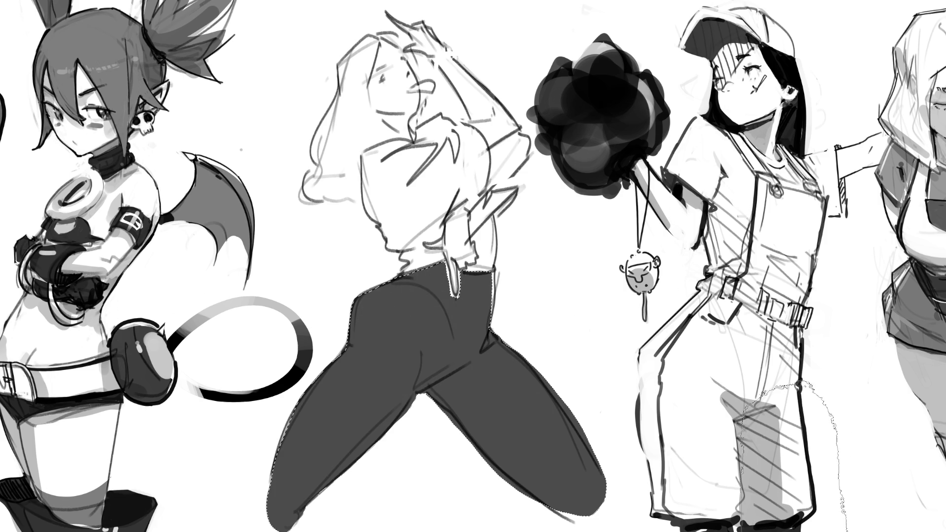
# - Drop the pants selection and shrink the brush for shading them
pyautogui.hotkey('ctrl', 'd')
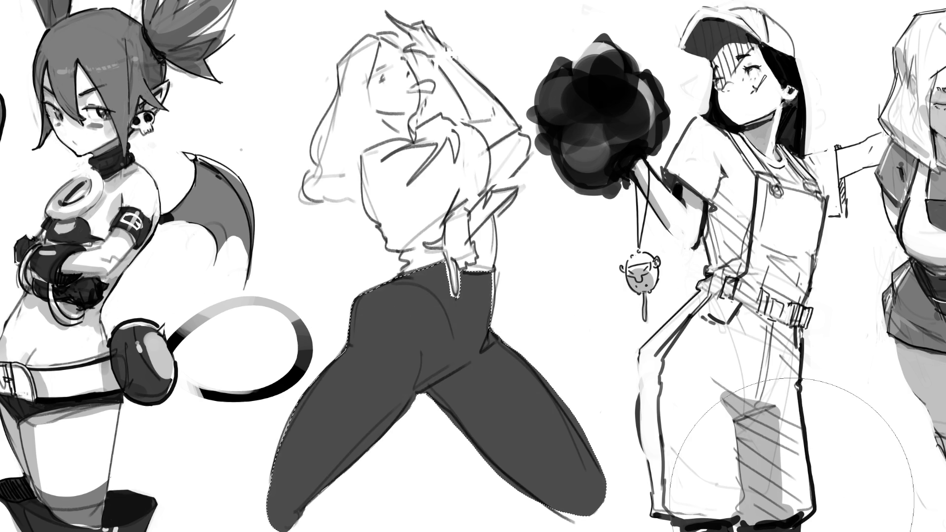
pyautogui.press('[')
pyautogui.press('[')
pyautogui.press('[')
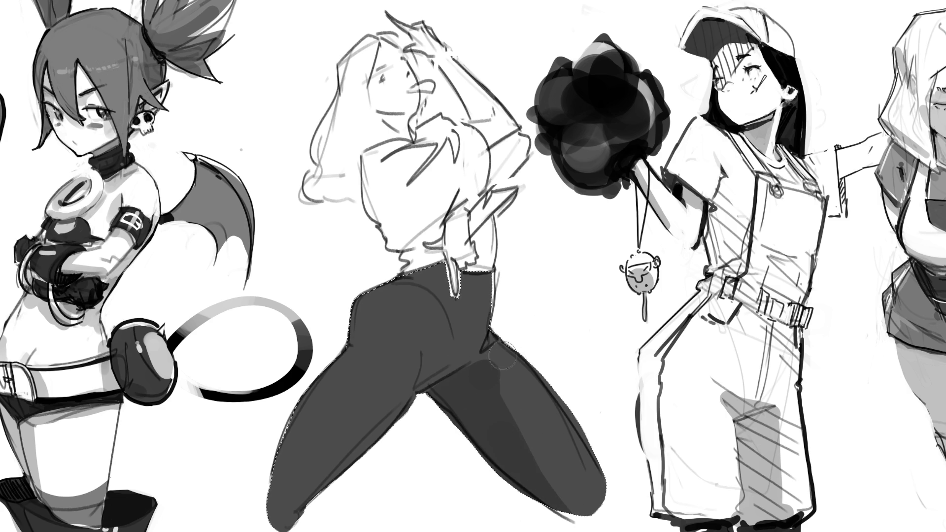
# - Shade the dark pants with a fold line, soft light leg shading and a darker hip
pyautogui.moveTo(418, 390); pyautogui.dragTo(470, 360)
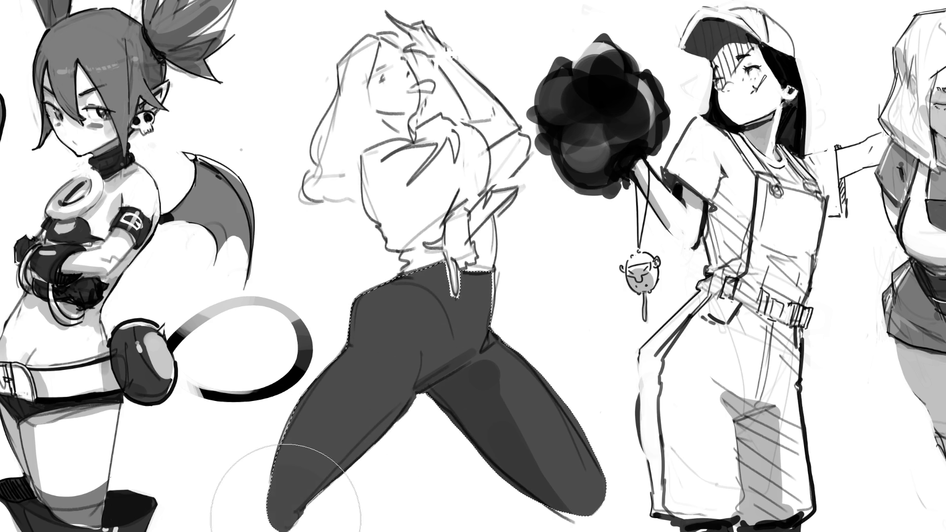
pyautogui.moveTo(286, 495); pyautogui.dragTo(330, 276)
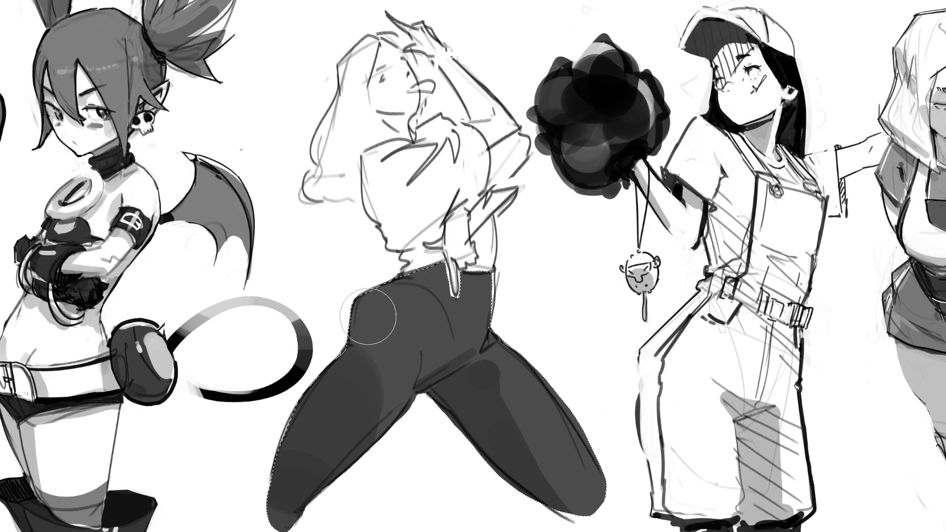
pyautogui.moveTo(404, 321); pyautogui.dragTo(408, 302)
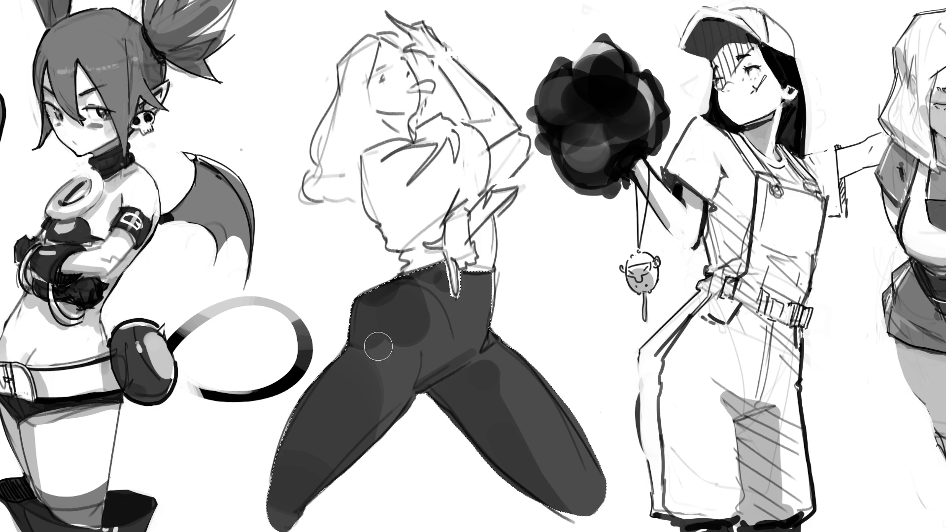
pyautogui.moveTo(340, 253); pyautogui.dragTo(343, 437)
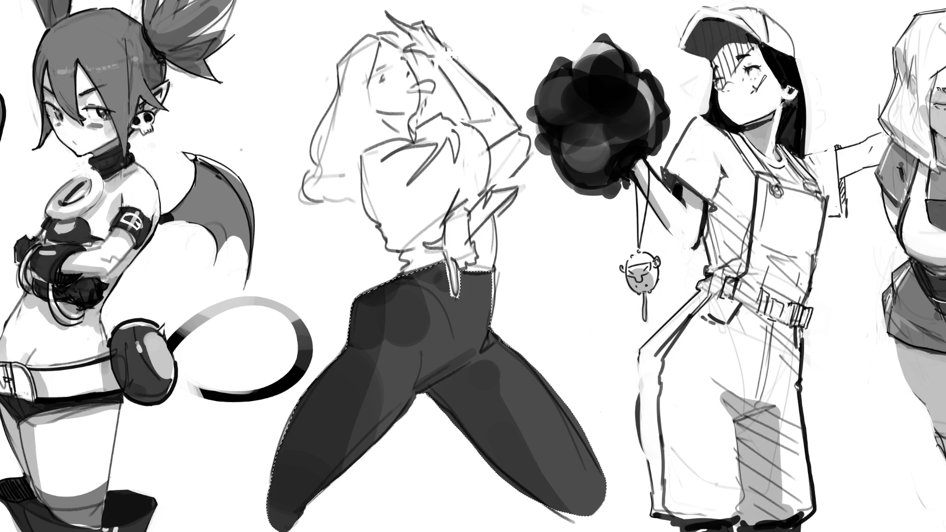
pyautogui.hotkey('ctrl', 'd')
# - Paint grey shading on the forearm, sleeve, forehead, hair, collar, beside the nose and under the jaw
pyautogui.moveTo(472, 202)
pyautogui.mouseDown()
pyautogui.moveTo(485, 193)
pyautogui.moveTo(460, 214)
pyautogui.moveTo(454, 254)
pyautogui.moveTo(454, 216)
pyautogui.moveTo(436, 248)
pyautogui.moveTo(429, 244)
pyautogui.mouseUp()
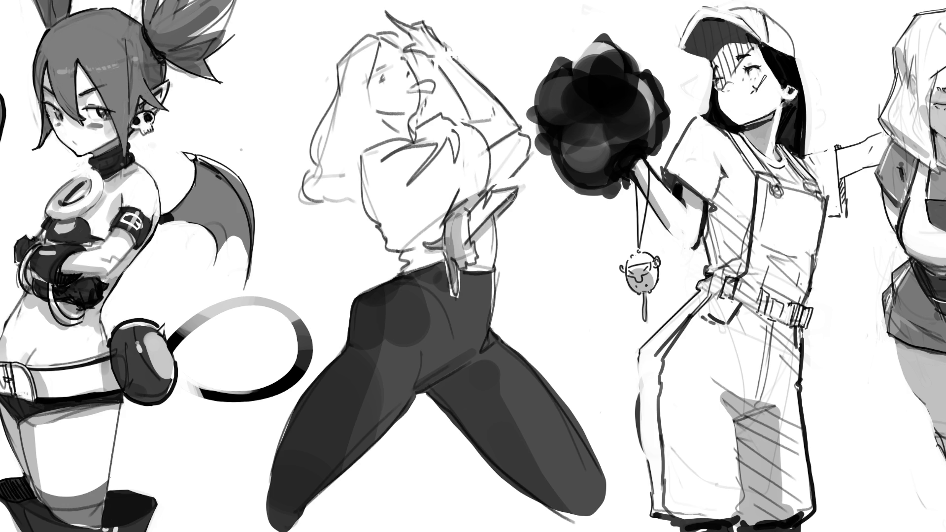
pyautogui.moveTo(494, 149)
pyautogui.mouseDown()
pyautogui.moveTo(515, 138)
pyautogui.moveTo(492, 166)
pyautogui.moveTo(483, 143)
pyautogui.moveTo(493, 117)
pyautogui.moveTo(438, 53)
pyautogui.moveTo(482, 118)
pyautogui.moveTo(444, 56)
pyautogui.moveTo(405, 48)
pyautogui.mouseUp()
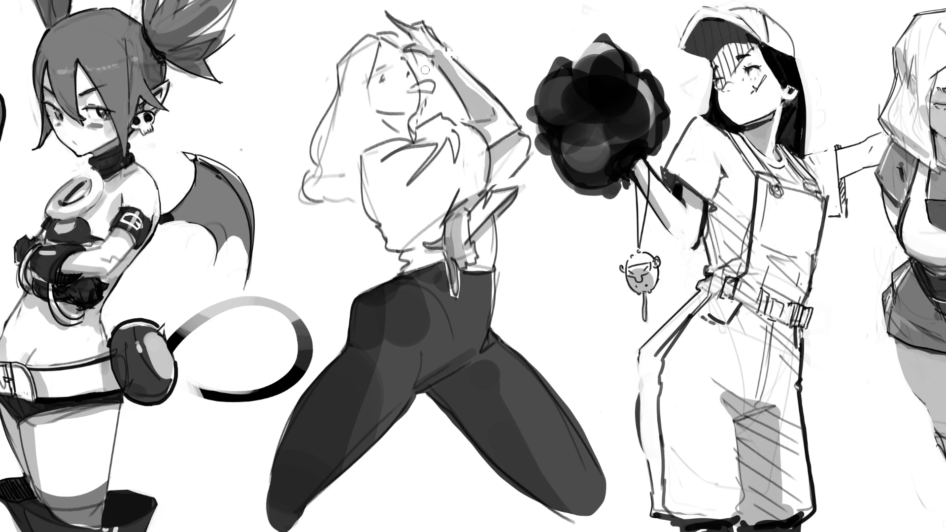
pyautogui.moveTo(428, 75)
pyautogui.mouseDown()
pyautogui.moveTo(378, 46)
pyautogui.moveTo(355, 74)
pyautogui.moveTo(394, 55)
pyautogui.moveTo(377, 83)
pyautogui.moveTo(400, 74)
pyautogui.moveTo(385, 96)
pyautogui.moveTo(402, 105)
pyautogui.moveTo(377, 108)
pyautogui.moveTo(394, 119)
pyautogui.moveTo(387, 138)
pyautogui.moveTo(359, 96)
pyautogui.moveTo(321, 182)
pyautogui.moveTo(345, 131)
pyautogui.moveTo(349, 159)
pyautogui.moveTo(357, 155)
pyautogui.mouseUp()
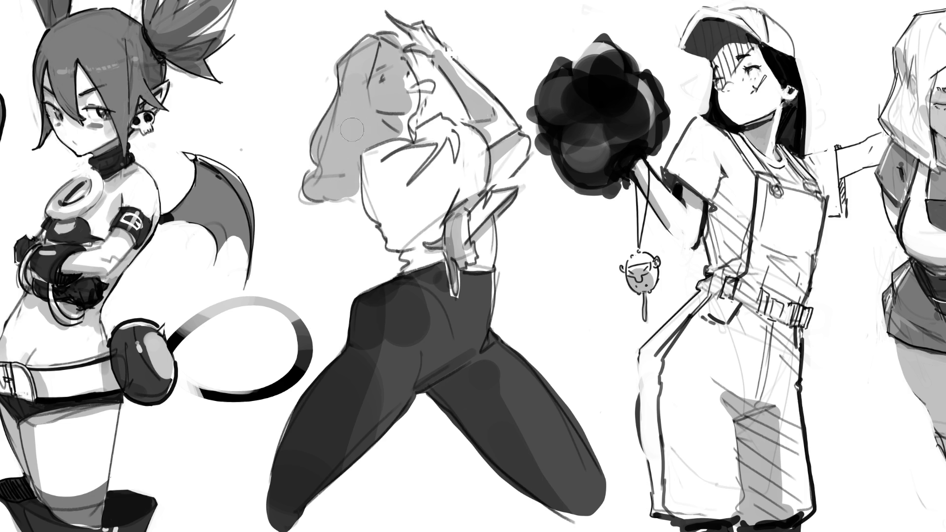
pyautogui.moveTo(437, 130)
pyautogui.mouseDown()
pyautogui.moveTo(424, 134)
pyautogui.moveTo(439, 129)
pyautogui.moveTo(429, 153)
pyautogui.moveTo(401, 146)
pyautogui.moveTo(367, 170)
pyautogui.moveTo(419, 148)
pyautogui.moveTo(406, 183)
pyautogui.moveTo(442, 143)
pyautogui.moveTo(458, 148)
pyautogui.moveTo(456, 136)
pyautogui.moveTo(447, 172)
pyautogui.moveTo(470, 136)
pyautogui.moveTo(471, 188)
pyautogui.moveTo(441, 212)
pyautogui.moveTo(452, 181)
pyautogui.moveTo(434, 214)
pyautogui.moveTo(394, 246)
pyautogui.moveTo(438, 179)
pyautogui.moveTo(374, 177)
pyautogui.moveTo(377, 217)
pyautogui.moveTo(382, 187)
pyautogui.moveTo(425, 179)
pyautogui.moveTo(389, 220)
pyautogui.moveTo(382, 171)
pyautogui.moveTo(405, 249)
pyautogui.moveTo(434, 236)
pyautogui.moveTo(402, 270)
pyautogui.moveTo(439, 232)
pyautogui.mouseUp()
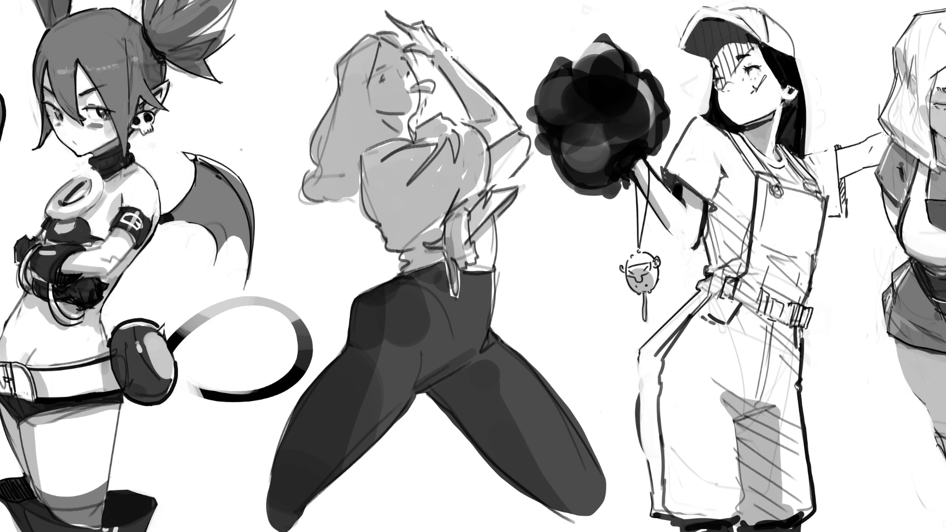
pyautogui.moveTo(398, 78); pyautogui.dragTo(411, 81)
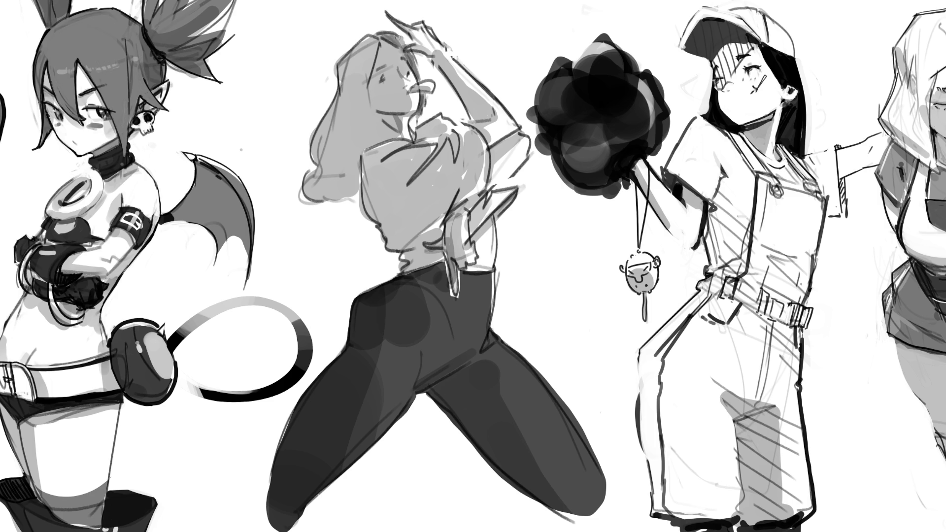
pyautogui.moveTo(373, 43)
pyautogui.mouseDown()
pyautogui.moveTo(345, 103)
pyautogui.moveTo(360, 127)
pyautogui.moveTo(365, 102)
pyautogui.moveTo(369, 128)
pyautogui.moveTo(387, 134)
pyautogui.moveTo(351, 156)
pyautogui.moveTo(348, 118)
pyautogui.moveTo(321, 164)
pyautogui.moveTo(318, 195)
pyautogui.moveTo(335, 126)
pyautogui.moveTo(352, 195)
pyautogui.moveTo(330, 150)
pyautogui.mouseUp()
pyautogui.click(381, 122)
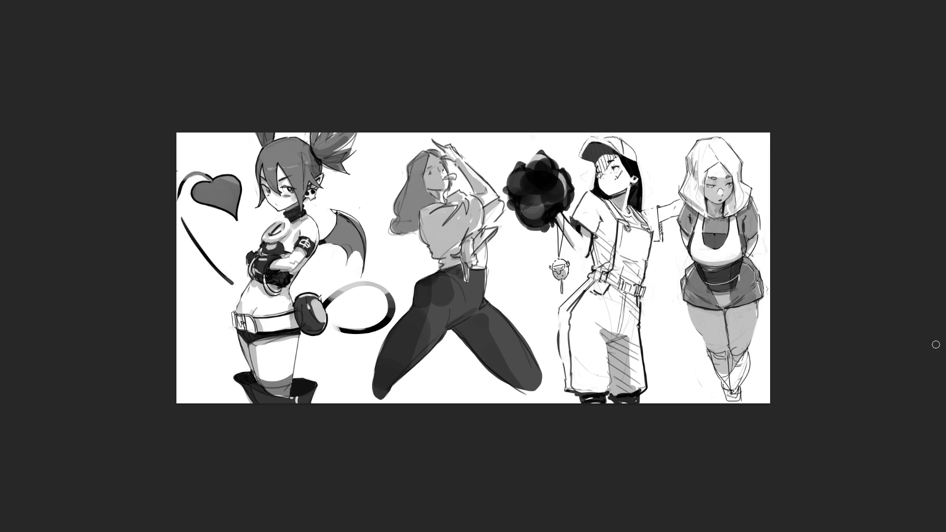
# - Shrink the middle figure to a small thumbnail and move it up beside the devil girl's horns
pyautogui.hotkey('ctrl', 't')
pyautogui.moveTo(545, 136); pyautogui.dragTo(364, 294)
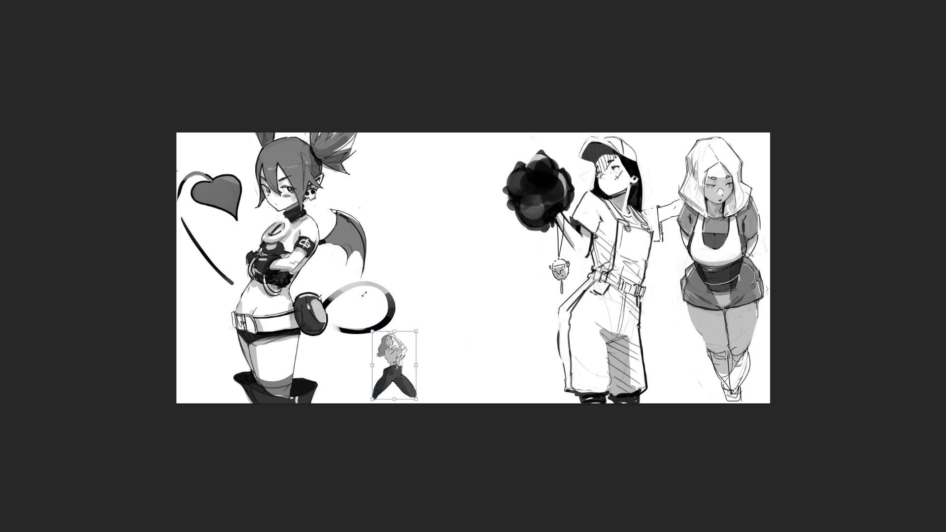
pyautogui.moveTo(395, 363); pyautogui.dragTo(377, 170)
pyautogui.press('Return')
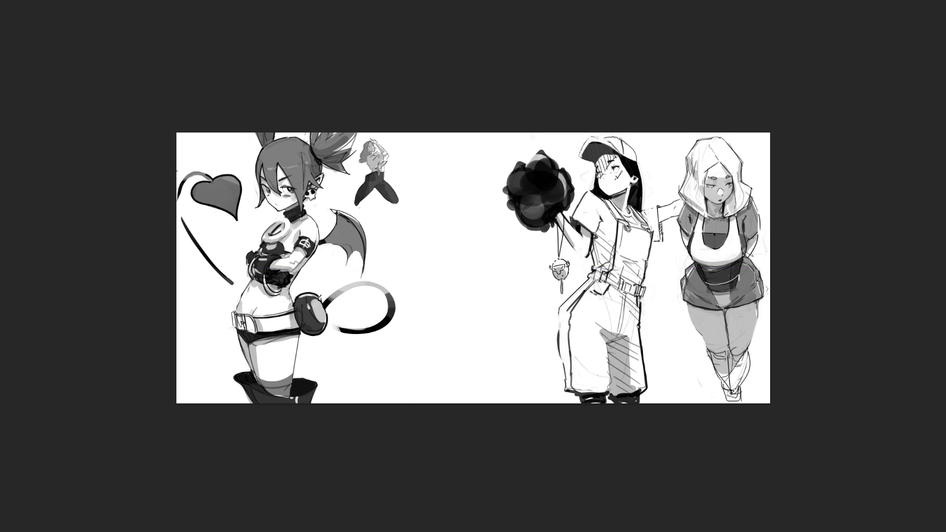
pyautogui.hotkey('ctrl', '+')
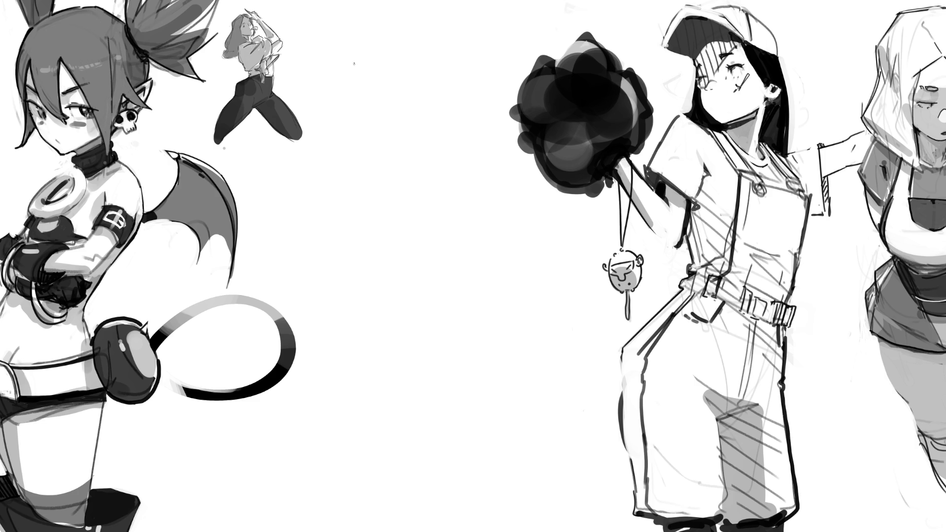
# - Sketch an oval head with guide lines and a nose in the empty centre
pyautogui.moveTo(348, 85); pyautogui.dragTo(348, 113)
pyautogui.moveTo(386, 53); pyautogui.dragTo(395, 69)
pyautogui.moveTo(402, 105); pyautogui.dragTo(395, 138)
pyautogui.moveTo(404, 65); pyautogui.dragTo(416, 128)
pyautogui.moveTo(344, 96)
pyautogui.mouseDown()
pyautogui.moveTo(340, 145)
pyautogui.moveTo(418, 143)
pyautogui.mouseUp()
pyautogui.moveTo(351, 50)
pyautogui.mouseDown()
pyautogui.moveTo(358, 228)
pyautogui.moveTo(334, 246)
pyautogui.mouseUp()
pyautogui.moveTo(339, 192); pyautogui.dragTo(385, 190)
# - Rough in the body below the head with curves reaching toward the black pom-pom
pyautogui.moveTo(420, 163); pyautogui.dragTo(356, 211)
pyautogui.moveTo(377, 168)
pyautogui.mouseDown()
pyautogui.moveTo(361, 202)
pyautogui.moveTo(432, 207)
pyautogui.moveTo(397, 247)
pyautogui.mouseUp()
pyautogui.moveTo(483, 194)
pyautogui.mouseDown()
pyautogui.moveTo(398, 249)
pyautogui.moveTo(391, 32)
pyautogui.mouseUp()
pyautogui.moveTo(444, 64); pyautogui.dragTo(480, 182)
pyautogui.moveTo(537, 157)
pyautogui.mouseDown()
pyautogui.moveTo(437, 264)
pyautogui.moveTo(461, 291)
pyautogui.moveTo(387, 315)
pyautogui.moveTo(400, 291)
pyautogui.mouseUp()
# - Add diagonal and zigzag gesture strokes, lower-body curves and a long leg line, then shrink the brush
pyautogui.moveTo(491, 231)
pyautogui.mouseDown()
pyautogui.moveTo(496, 317)
pyautogui.moveTo(457, 338)
pyautogui.mouseUp()
pyautogui.moveTo(511, 257); pyautogui.dragTo(472, 286)
pyautogui.moveTo(569, 210); pyautogui.dragTo(491, 303)
pyautogui.moveTo(501, 301); pyautogui.dragTo(433, 334)
pyautogui.moveTo(404, 289); pyautogui.dragTo(438, 337)
pyautogui.moveTo(408, 286)
pyautogui.mouseDown()
pyautogui.moveTo(353, 340)
pyautogui.moveTo(501, 335)
pyautogui.mouseUp()
pyautogui.moveTo(509, 321); pyautogui.dragTo(480, 389)
pyautogui.moveTo(354, 343)
pyautogui.mouseDown()
pyautogui.moveTo(501, 355)
pyautogui.moveTo(347, 485)
pyautogui.moveTo(523, 354)
pyautogui.moveTo(537, 454)
pyautogui.moveTo(573, 472)
pyautogui.mouseUp()
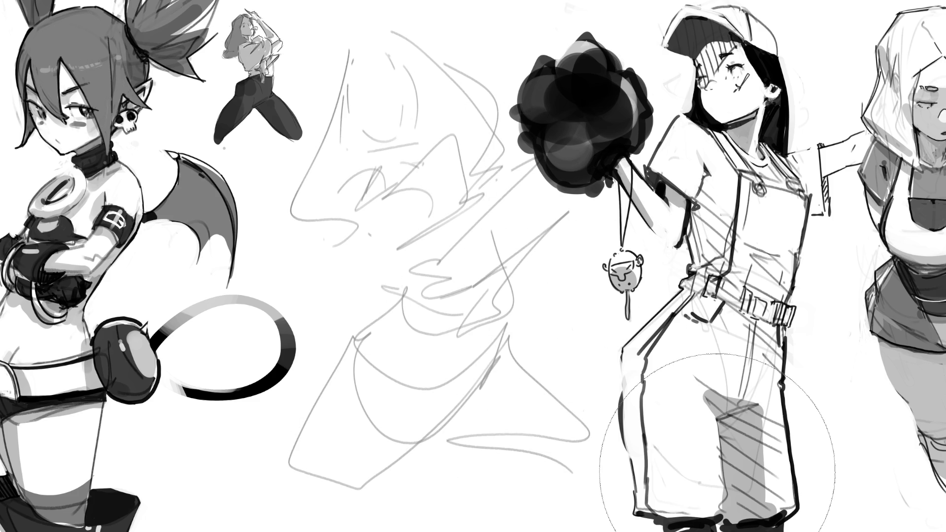
pyautogui.press('[')
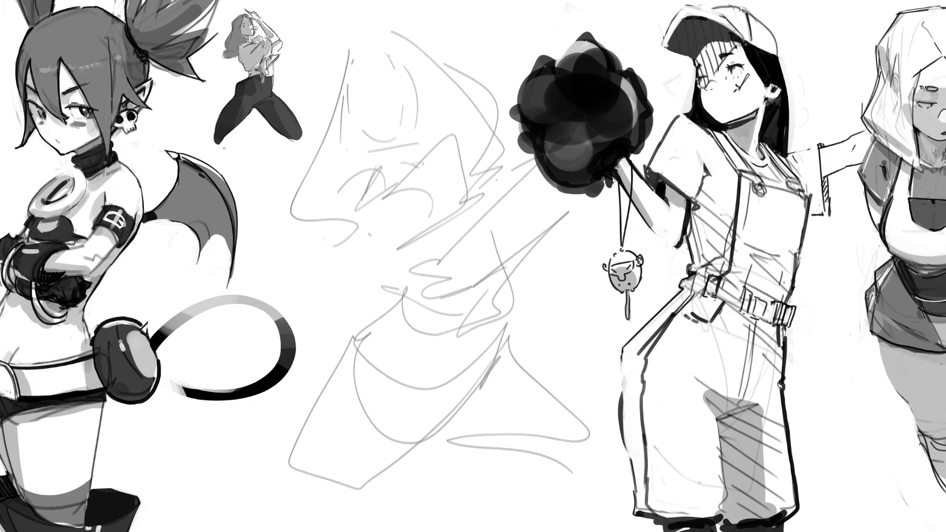
# - Draw the face's eye, nose and mouth, the framing hair, and a redrawn cheek and jaw
pyautogui.moveTo(348, 73)
pyautogui.mouseDown()
pyautogui.moveTo(368, 44)
pyautogui.moveTo(394, 64)
pyautogui.moveTo(361, 94)
pyautogui.moveTo(356, 87)
pyautogui.moveTo(392, 80)
pyautogui.moveTo(375, 63)
pyautogui.mouseUp()
pyautogui.moveTo(363, 101); pyautogui.dragTo(371, 117)
pyautogui.moveTo(360, 117); pyautogui.dragTo(375, 109)
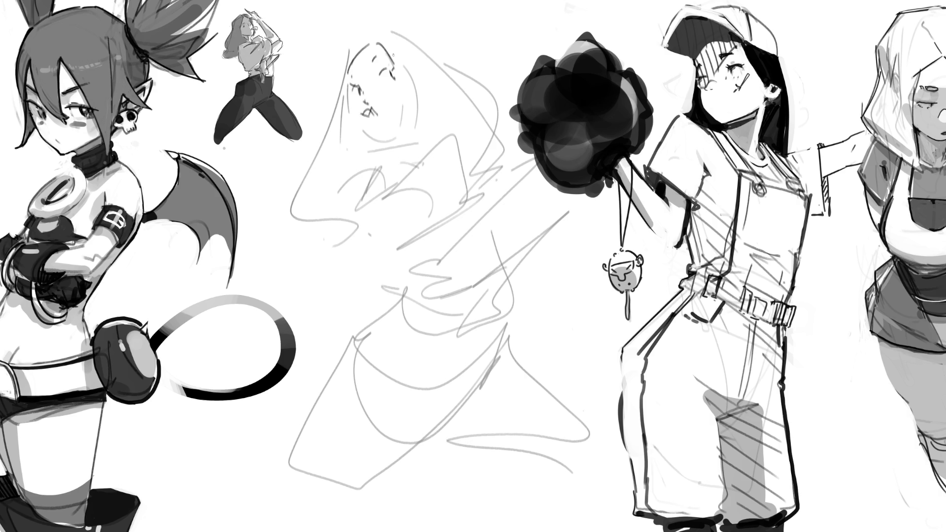
pyautogui.moveTo(389, 38); pyautogui.dragTo(418, 121)
pyautogui.moveTo(349, 57); pyautogui.dragTo(452, 143)
pyautogui.moveTo(345, 56)
pyautogui.mouseDown()
pyautogui.moveTo(299, 199)
pyautogui.moveTo(337, 213)
pyautogui.mouseUp()
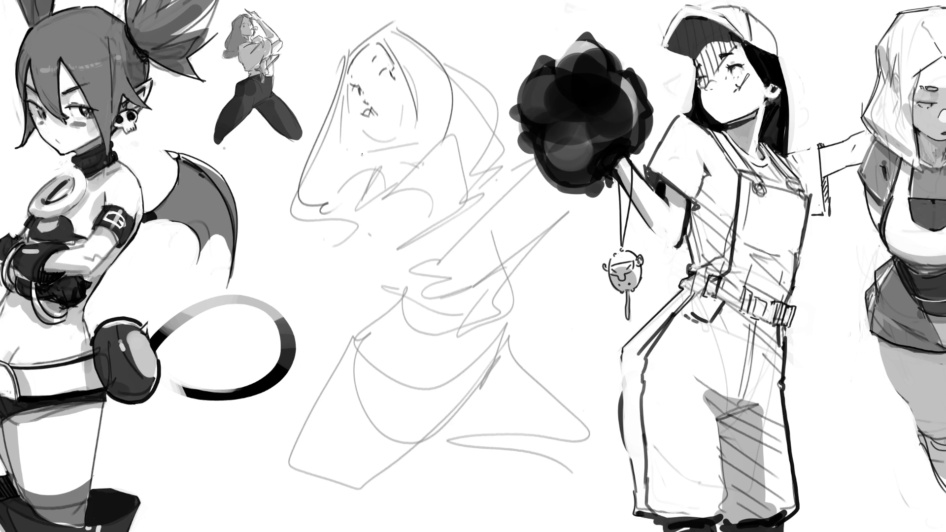
pyautogui.moveTo(351, 49); pyautogui.dragTo(333, 182)
pyautogui.moveTo(347, 99)
pyautogui.mouseDown()
pyautogui.moveTo(349, 114)
pyautogui.moveTo(409, 139)
pyautogui.mouseUp()
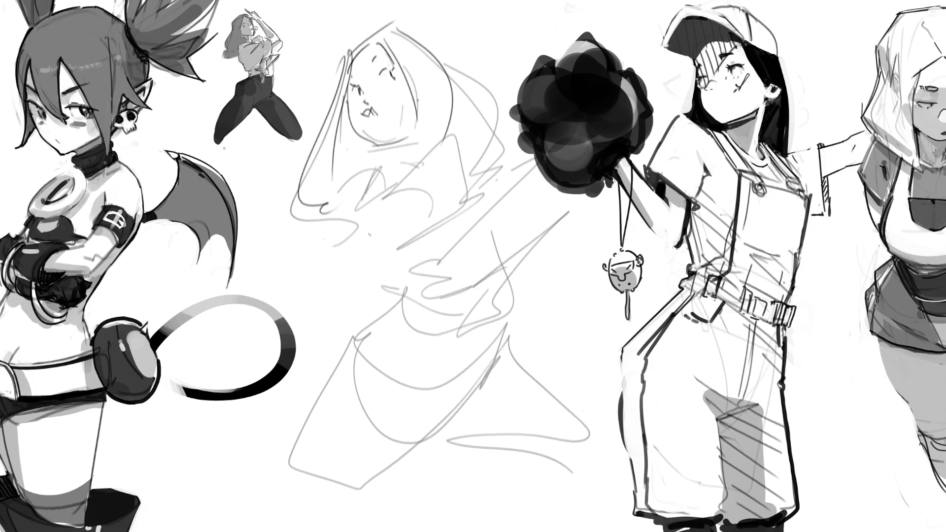
pyautogui.hotkey('ctrl', 'z')
pyautogui.moveTo(352, 106); pyautogui.dragTo(370, 142)
pyautogui.hotkey('ctrl', 'z')
pyautogui.moveTo(350, 86)
pyautogui.mouseDown()
pyautogui.moveTo(363, 134)
pyautogui.moveTo(401, 127)
pyautogui.moveTo(403, 136)
pyautogui.moveTo(394, 160)
pyautogui.moveTo(363, 155)
pyautogui.moveTo(352, 218)
pyautogui.mouseUp()
# - Sketch the chest, shoulder line and torso sides below the face
pyautogui.moveTo(356, 158); pyautogui.dragTo(450, 126)
pyautogui.moveTo(446, 129)
pyautogui.mouseDown()
pyautogui.moveTo(409, 195)
pyautogui.moveTo(414, 218)
pyautogui.mouseUp()
pyautogui.moveTo(382, 232); pyautogui.dragTo(426, 217)
pyautogui.moveTo(444, 145); pyautogui.dragTo(471, 121)
pyautogui.moveTo(436, 20)
pyautogui.mouseDown()
pyautogui.moveTo(464, 148)
pyautogui.moveTo(508, 149)
pyautogui.mouseUp()
pyautogui.moveTo(507, 149); pyautogui.dragTo(425, 193)
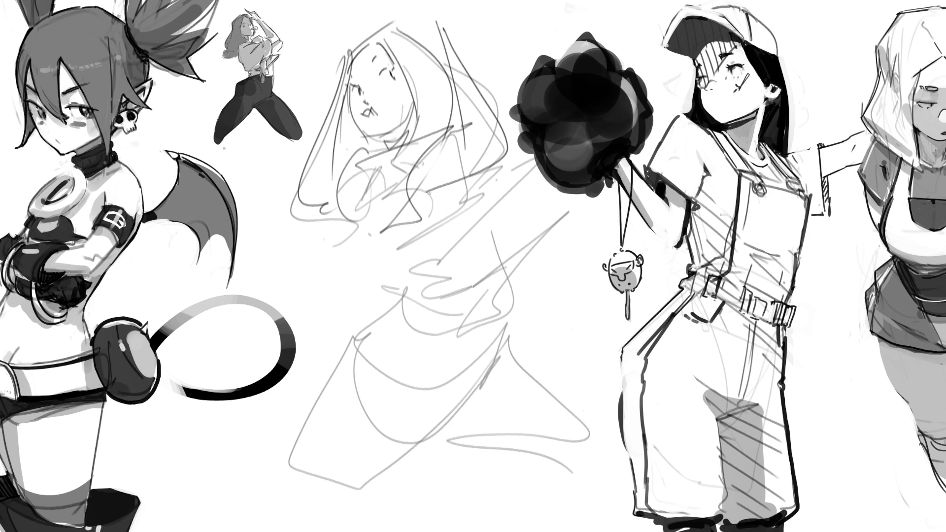
pyautogui.moveTo(444, 24)
pyautogui.mouseDown()
pyautogui.moveTo(427, 5)
pyautogui.moveTo(446, 22)
pyautogui.moveTo(400, 1)
pyautogui.moveTo(461, 7)
pyautogui.moveTo(434, 28)
pyautogui.mouseUp()
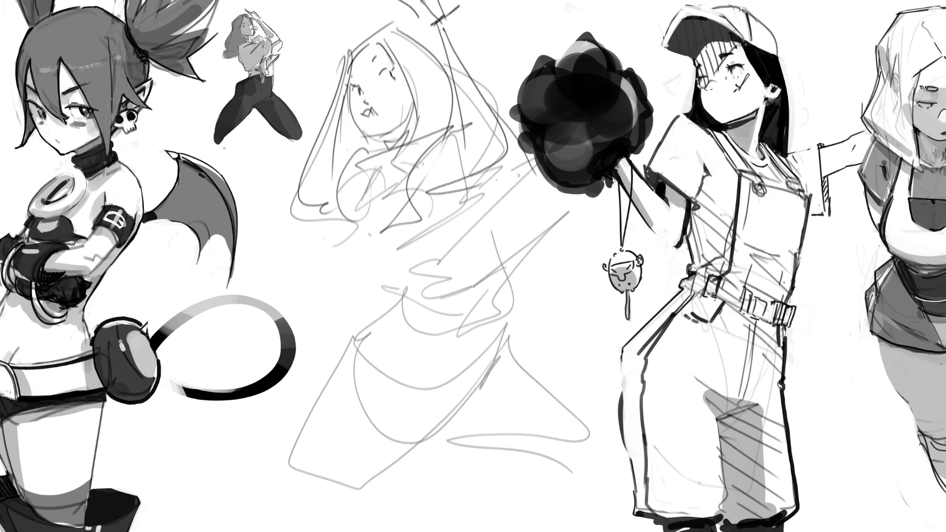
# - Draw the raised arm with crossbars and strokes reaching toward the pom-pom
pyautogui.moveTo(423, 231)
pyautogui.mouseDown()
pyautogui.moveTo(412, 242)
pyautogui.moveTo(417, 274)
pyautogui.mouseUp()
pyautogui.moveTo(404, 279); pyautogui.dragTo(425, 276)
pyautogui.moveTo(414, 245)
pyautogui.mouseDown()
pyautogui.moveTo(432, 320)
pyautogui.moveTo(442, 278)
pyautogui.moveTo(453, 276)
pyautogui.mouseUp()
pyautogui.moveTo(438, 234); pyautogui.dragTo(454, 257)
pyautogui.moveTo(419, 239); pyautogui.dragTo(453, 222)
pyautogui.moveTo(548, 175); pyautogui.dragTo(437, 248)
pyautogui.moveTo(517, 100); pyautogui.dragTo(507, 103)
pyautogui.moveTo(488, 236); pyautogui.dragTo(448, 284)
pyautogui.moveTo(551, 185)
pyautogui.mouseDown()
pyautogui.moveTo(526, 278)
pyautogui.moveTo(495, 214)
pyautogui.moveTo(477, 256)
pyautogui.mouseUp()
pyautogui.moveTo(508, 219); pyautogui.dragTo(498, 328)
# - Sketch the hip area and the curve below the hips
pyautogui.moveTo(374, 233)
pyautogui.mouseDown()
pyautogui.moveTo(405, 288)
pyautogui.moveTo(439, 271)
pyautogui.mouseUp()
pyautogui.moveTo(377, 266); pyautogui.dragTo(402, 268)
pyautogui.moveTo(350, 223)
pyautogui.mouseDown()
pyautogui.moveTo(474, 326)
pyautogui.moveTo(513, 304)
pyautogui.mouseUp()
pyautogui.moveTo(488, 275); pyautogui.dragTo(488, 286)
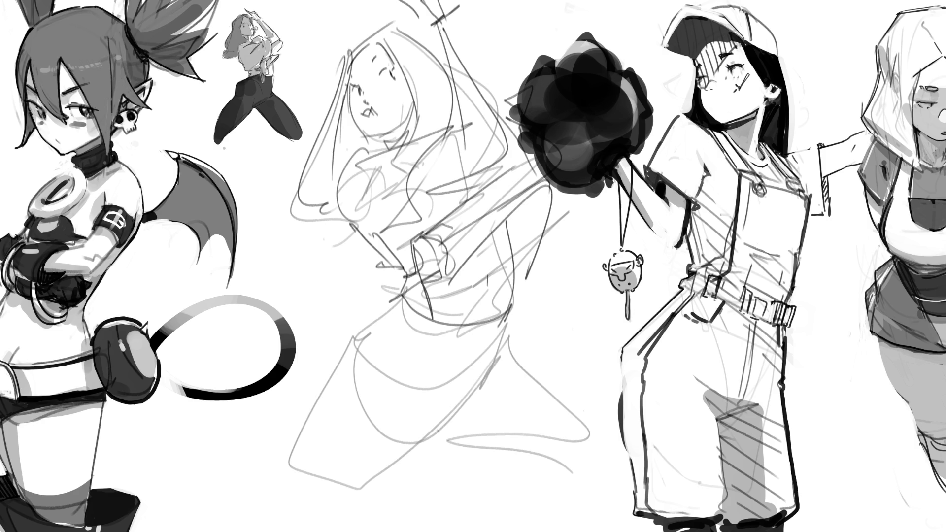
# - Draw the bent legs with thigh diagonals and knee loops, plus thin strokes above the head
pyautogui.moveTo(385, 358)
pyautogui.mouseDown()
pyautogui.moveTo(407, 394)
pyautogui.moveTo(436, 416)
pyautogui.mouseUp()
pyautogui.moveTo(494, 357); pyautogui.dragTo(448, 414)
pyautogui.moveTo(509, 333); pyautogui.dragTo(579, 414)
pyautogui.moveTo(550, 392)
pyautogui.mouseDown()
pyautogui.moveTo(467, 405)
pyautogui.moveTo(543, 516)
pyautogui.mouseUp()
pyautogui.moveTo(580, 407)
pyautogui.mouseDown()
pyautogui.moveTo(603, 443)
pyautogui.moveTo(557, 528)
pyautogui.mouseUp()
pyautogui.moveTo(453, 440)
pyautogui.mouseDown()
pyautogui.moveTo(415, 437)
pyautogui.moveTo(362, 480)
pyautogui.mouseUp()
pyautogui.moveTo(411, 287)
pyautogui.mouseDown()
pyautogui.moveTo(353, 323)
pyautogui.moveTo(330, 352)
pyautogui.moveTo(291, 490)
pyautogui.moveTo(369, 467)
pyautogui.mouseUp()
pyautogui.moveTo(333, 505)
pyautogui.mouseDown()
pyautogui.moveTo(306, 507)
pyautogui.moveTo(337, 505)
pyautogui.mouseUp()
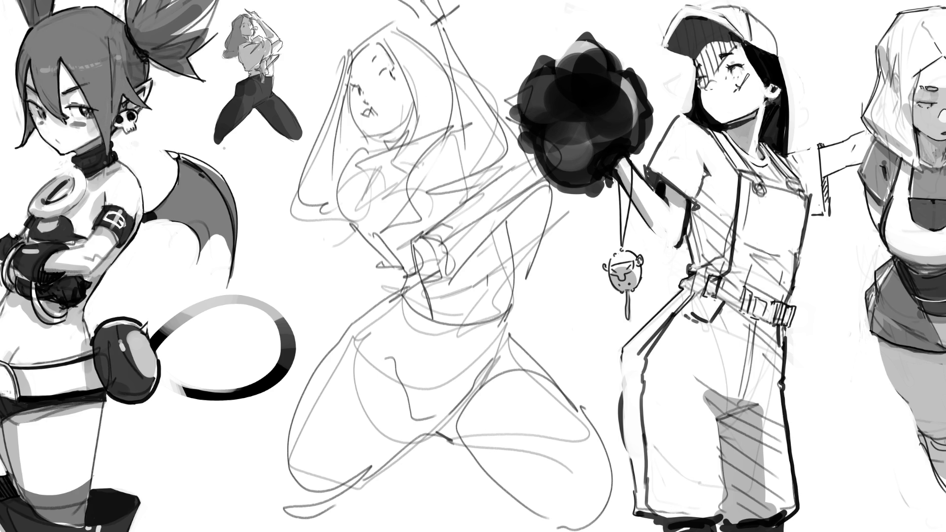
pyautogui.moveTo(492, 52); pyautogui.dragTo(486, 0)
pyautogui.moveTo(340, 0)
pyautogui.mouseDown()
pyautogui.moveTo(321, 49)
pyautogui.moveTo(323, 131)
pyautogui.moveTo(192, 531)
pyautogui.moveTo(626, 15)
pyautogui.mouseUp()
# - Rotate and warp the selected sketch into a new pose, then deselect it
pyautogui.hotkey('ctrl', 't')
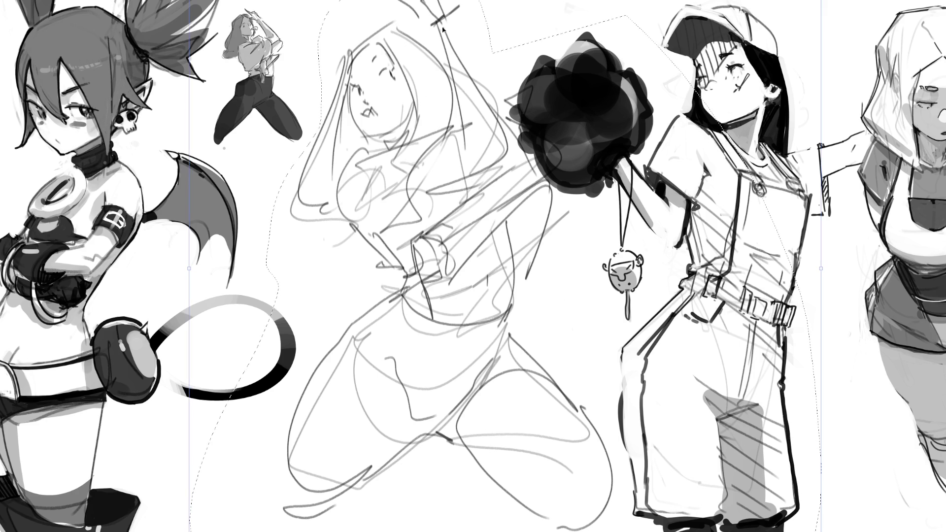
pyautogui.moveTo(501, 51); pyautogui.dragTo(458, 113)
pyautogui.press('Return')
pyautogui.hotkey('ctrl', 'd')
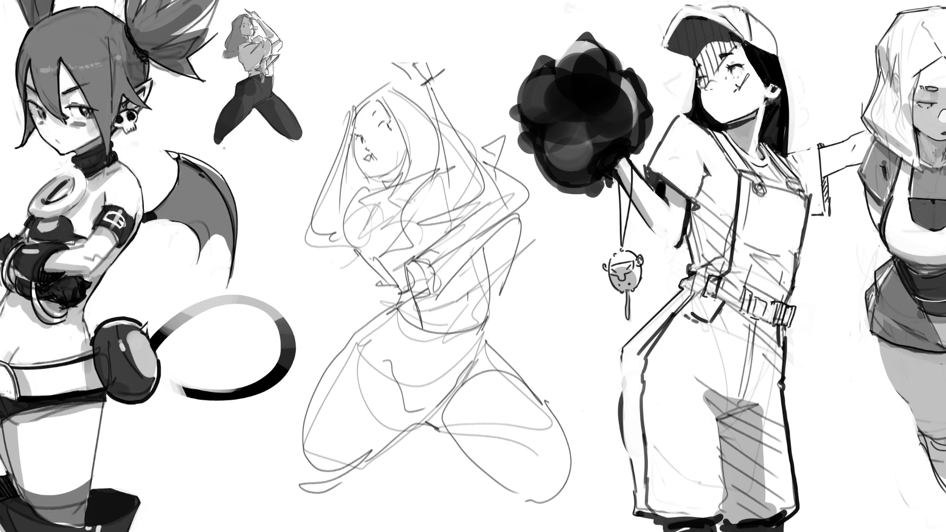
# - Soft-erase the middle sketch's strokes to lighten them, then shrink the brush
pyautogui.moveTo(433, 315)
pyautogui.mouseDown()
pyautogui.moveTo(395, 178)
pyautogui.moveTo(474, 146)
pyautogui.mouseUp()
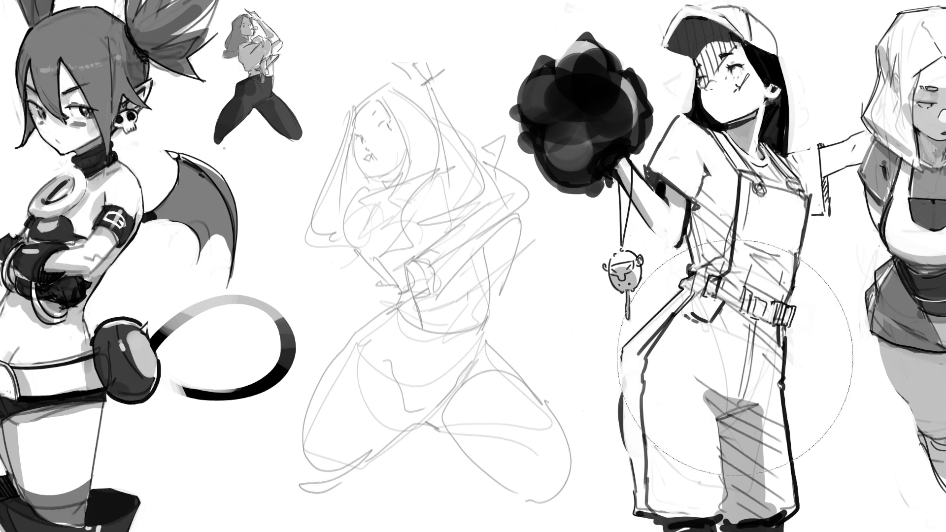
pyautogui.moveTo(434, 232); pyautogui.dragTo(581, 391)
pyautogui.press('[')
pyautogui.press('[')
pyautogui.press('[')
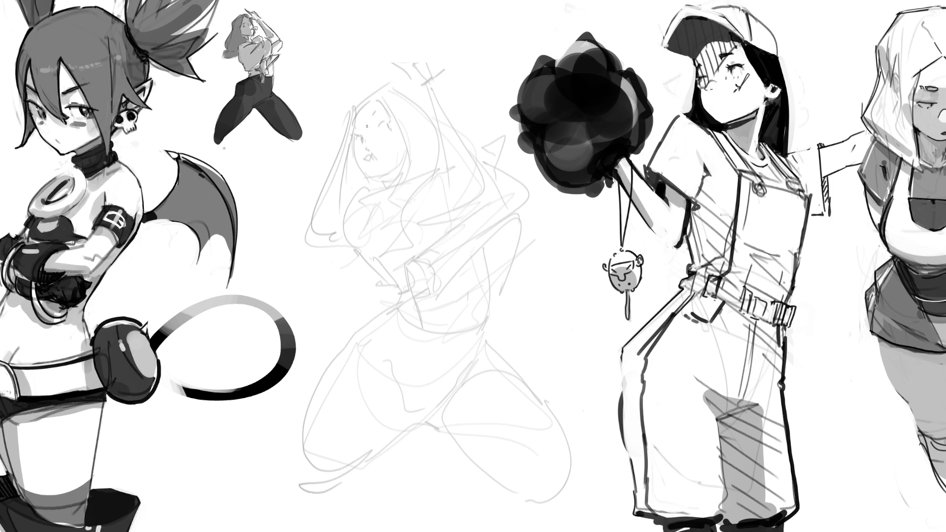
# - Draw a winking eye, an eyebrow mark and an open mouth on the face
pyautogui.moveTo(355, 141); pyautogui.dragTo(360, 136)
pyautogui.moveTo(354, 123)
pyautogui.mouseDown()
pyautogui.moveTo(380, 110)
pyautogui.moveTo(389, 126)
pyautogui.mouseUp()
pyautogui.moveTo(366, 154); pyautogui.dragTo(372, 168)
# - Add a tongue line, trace the head top and both hood edges, and darken the cheek
pyautogui.moveTo(368, 159); pyautogui.dragTo(368, 168)
pyautogui.moveTo(353, 124)
pyautogui.mouseDown()
pyautogui.moveTo(377, 95)
pyautogui.moveTo(389, 111)
pyautogui.mouseUp()
pyautogui.moveTo(364, 103)
pyautogui.mouseDown()
pyautogui.moveTo(371, 80)
pyautogui.moveTo(393, 81)
pyautogui.moveTo(430, 109)
pyautogui.mouseUp()
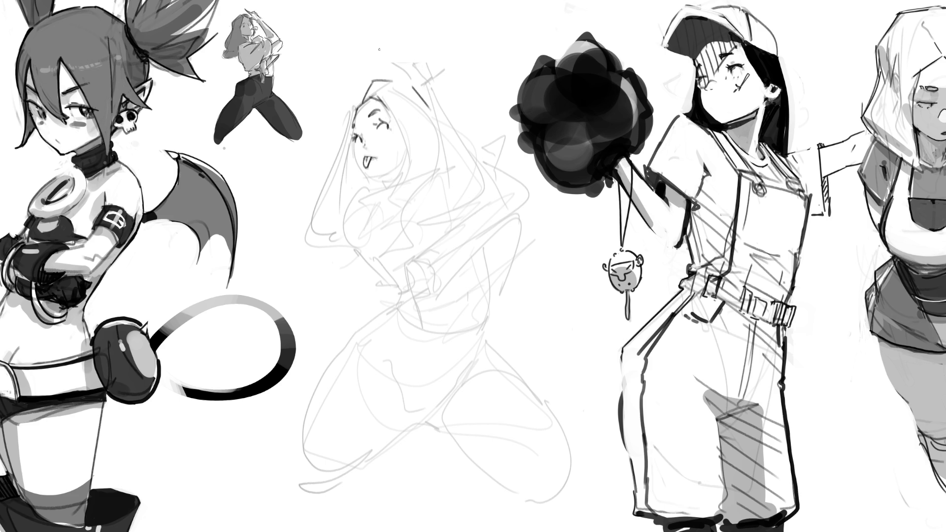
pyautogui.moveTo(367, 87); pyautogui.dragTo(345, 98)
pyautogui.moveTo(373, 98); pyautogui.dragTo(362, 108)
pyautogui.moveTo(351, 88)
pyautogui.mouseDown()
pyautogui.moveTo(320, 149)
pyautogui.moveTo(319, 236)
pyautogui.mouseUp()
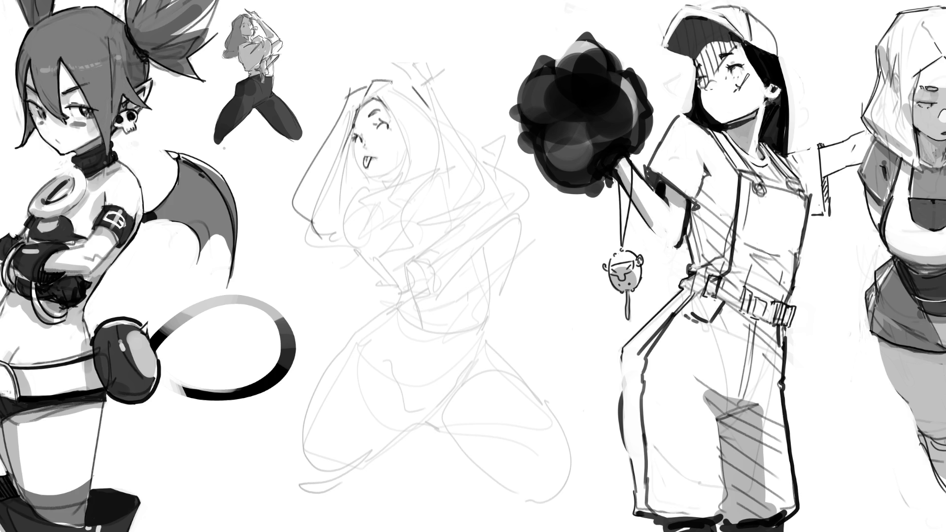
pyautogui.moveTo(386, 103); pyautogui.dragTo(418, 180)
pyautogui.moveTo(430, 108); pyautogui.dragTo(438, 129)
pyautogui.moveTo(355, 156)
pyautogui.mouseDown()
pyautogui.moveTo(375, 184)
pyautogui.moveTo(394, 181)
pyautogui.mouseUp()
# - Ink the chin, neck, collar and both sides of the torso, undoing bad strokes
pyautogui.moveTo(375, 180); pyautogui.dragTo(384, 191)
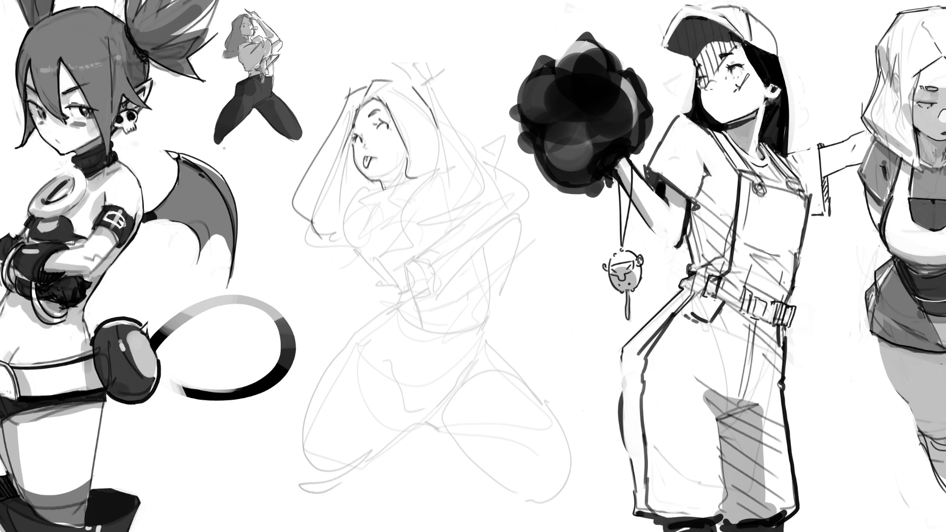
pyautogui.moveTo(375, 181); pyautogui.dragTo(411, 178)
pyautogui.moveTo(395, 191)
pyautogui.mouseDown()
pyautogui.moveTo(344, 200)
pyautogui.moveTo(368, 248)
pyautogui.mouseUp()
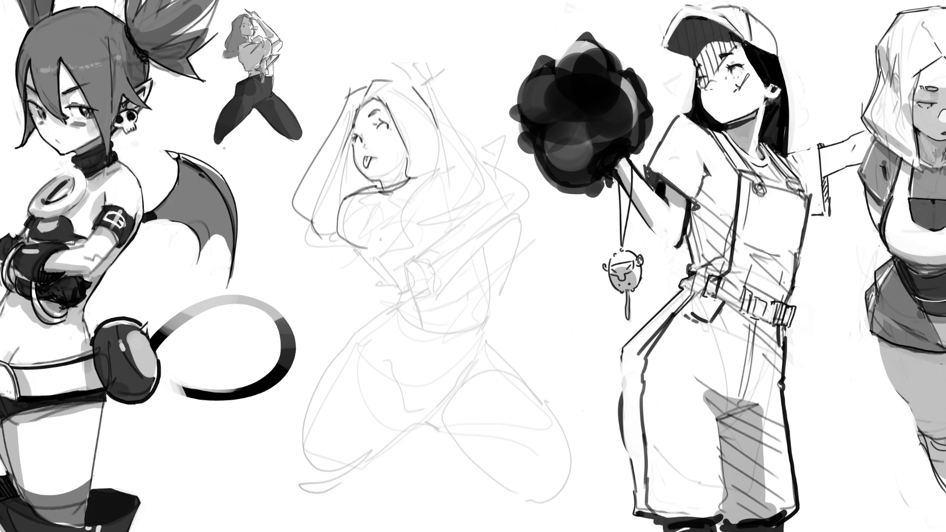
pyautogui.hotkey('ctrl', 'z')
pyautogui.moveTo(374, 188); pyautogui.dragTo(346, 201)
pyautogui.moveTo(344, 199)
pyautogui.mouseDown()
pyautogui.moveTo(349, 232)
pyautogui.moveTo(377, 278)
pyautogui.moveTo(404, 226)
pyautogui.moveTo(450, 195)
pyautogui.mouseUp()
pyautogui.hotkey('ctrl', 'z')
pyautogui.hotkey('ctrl', 'z')
pyautogui.hotkey('ctrl', 'z')
pyautogui.moveTo(446, 172); pyautogui.dragTo(435, 249)
pyautogui.moveTo(346, 191)
pyautogui.mouseDown()
pyautogui.moveTo(344, 221)
pyautogui.moveTo(396, 292)
pyautogui.moveTo(385, 299)
pyautogui.moveTo(396, 309)
pyautogui.mouseUp()
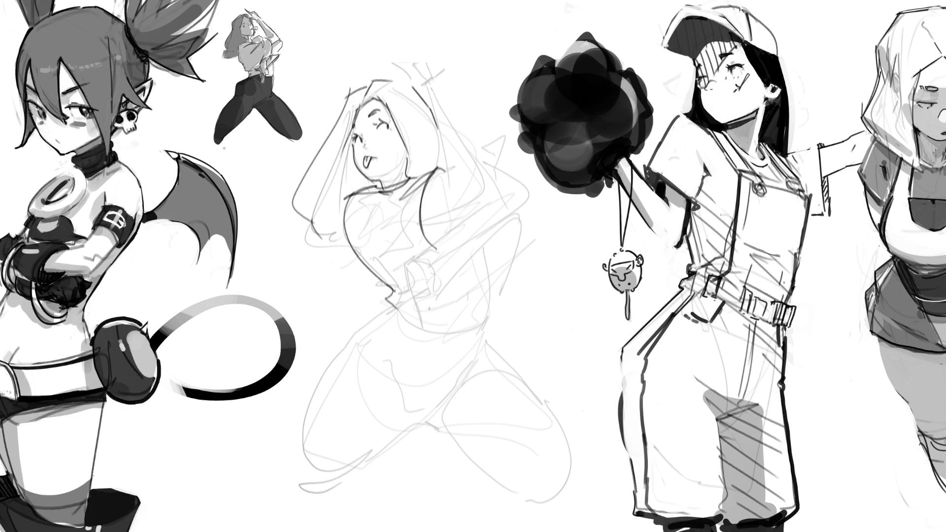
pyautogui.moveTo(397, 263)
pyautogui.mouseDown()
pyautogui.moveTo(403, 308)
pyautogui.moveTo(414, 276)
pyautogui.moveTo(398, 301)
pyautogui.moveTo(413, 327)
pyautogui.moveTo(421, 296)
pyautogui.moveTo(425, 306)
pyautogui.moveTo(417, 306)
pyautogui.moveTo(432, 298)
pyautogui.moveTo(409, 305)
pyautogui.mouseUp()
pyautogui.hotkey('ctrl', 'z')
pyautogui.hotkey('ctrl', 'z')
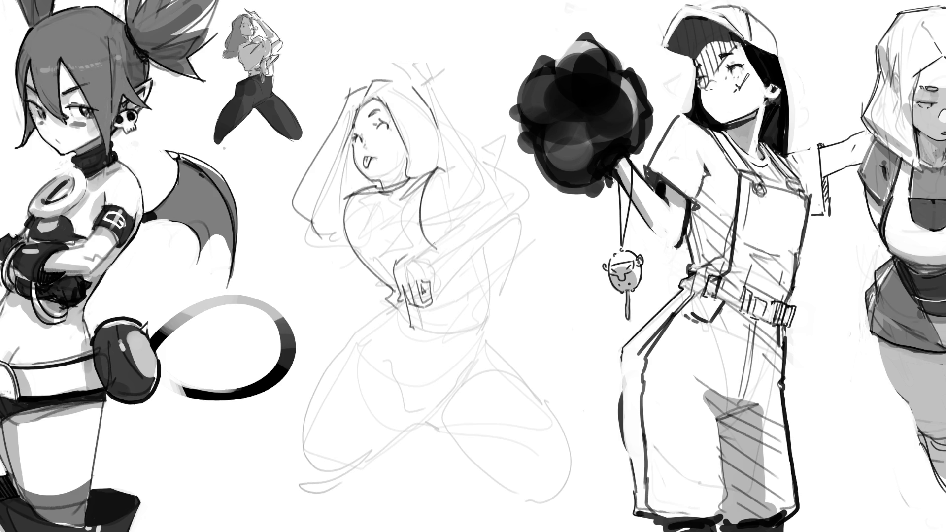
# - Draw the shoulder, the arm raised to the upper right, and the figure's right side
pyautogui.moveTo(396, 272)
pyautogui.mouseDown()
pyautogui.moveTo(423, 251)
pyautogui.moveTo(430, 281)
pyautogui.mouseUp()
pyautogui.moveTo(421, 249)
pyautogui.mouseDown()
pyautogui.moveTo(441, 263)
pyautogui.moveTo(433, 272)
pyautogui.moveTo(491, 212)
pyautogui.moveTo(513, 204)
pyautogui.moveTo(448, 270)
pyautogui.moveTo(510, 237)
pyautogui.moveTo(524, 203)
pyautogui.mouseUp()
pyautogui.hotkey('ctrl', 'z')
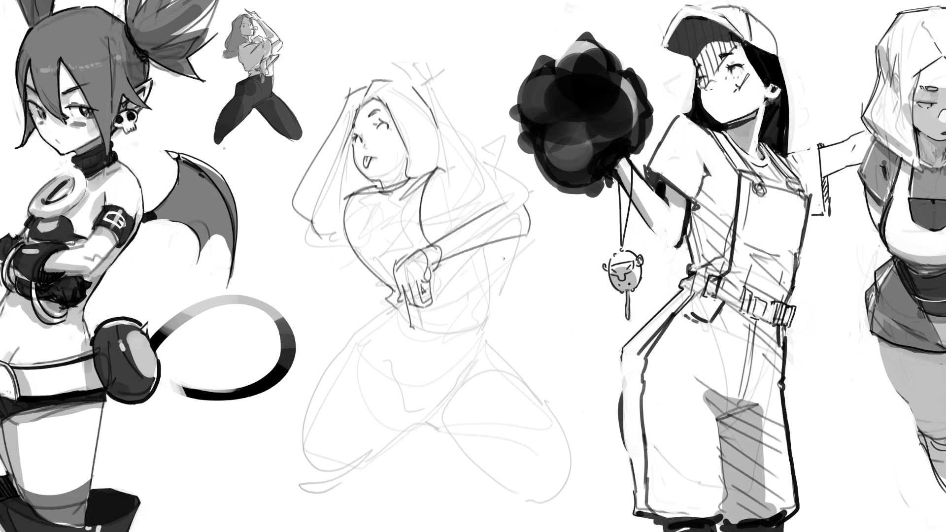
pyautogui.moveTo(437, 235); pyautogui.dragTo(475, 213)
pyautogui.moveTo(478, 176)
pyautogui.mouseDown()
pyautogui.moveTo(487, 193)
pyautogui.moveTo(431, 116)
pyautogui.moveTo(426, 88)
pyautogui.moveTo(485, 174)
pyautogui.moveTo(490, 203)
pyautogui.moveTo(505, 191)
pyautogui.moveTo(497, 173)
pyautogui.moveTo(501, 194)
pyautogui.mouseUp()
pyautogui.hotkey('ctrl', 'z')
pyautogui.hotkey('ctrl', 'z')
pyautogui.hotkey('ctrl', 'z')
pyautogui.moveTo(449, 172); pyautogui.dragTo(429, 190)
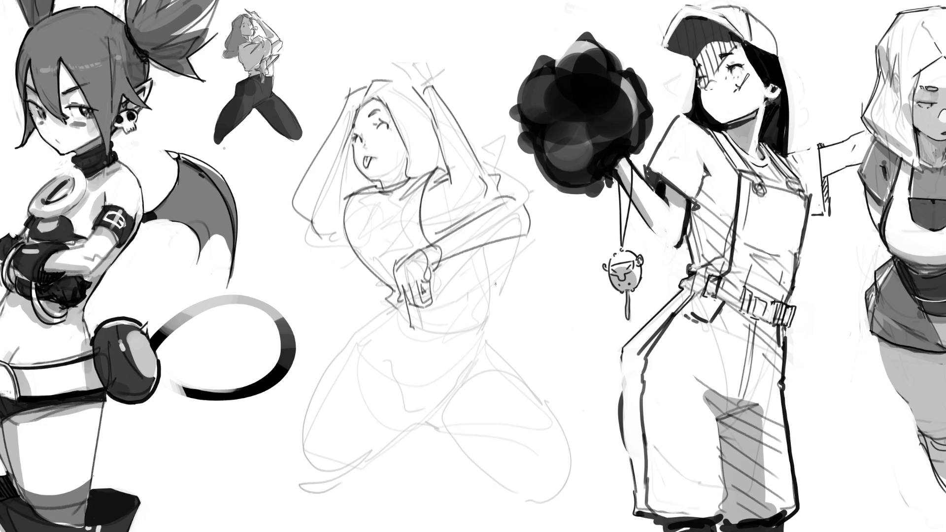
pyautogui.moveTo(438, 292)
pyautogui.mouseDown()
pyautogui.moveTo(524, 232)
pyautogui.moveTo(518, 282)
pyautogui.mouseUp()
pyautogui.moveTo(504, 213)
pyautogui.mouseDown()
pyautogui.moveTo(453, 260)
pyautogui.moveTo(481, 325)
pyautogui.mouseUp()
pyautogui.hotkey('ctrl', 'z')
pyautogui.moveTo(485, 249); pyautogui.dragTo(482, 325)
pyautogui.hotkey('ctrl', 'z')
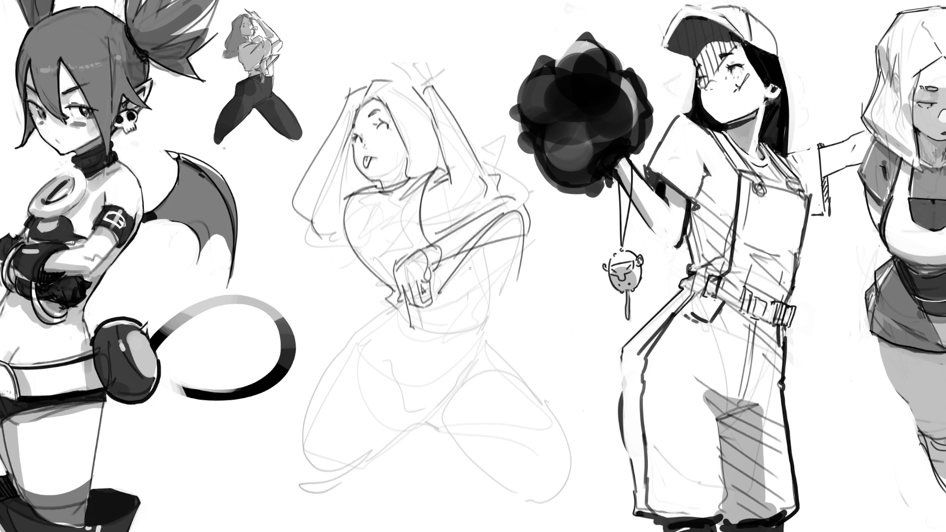
pyautogui.moveTo(485, 249); pyautogui.dragTo(483, 323)
pyautogui.moveTo(523, 243); pyautogui.dragTo(493, 305)
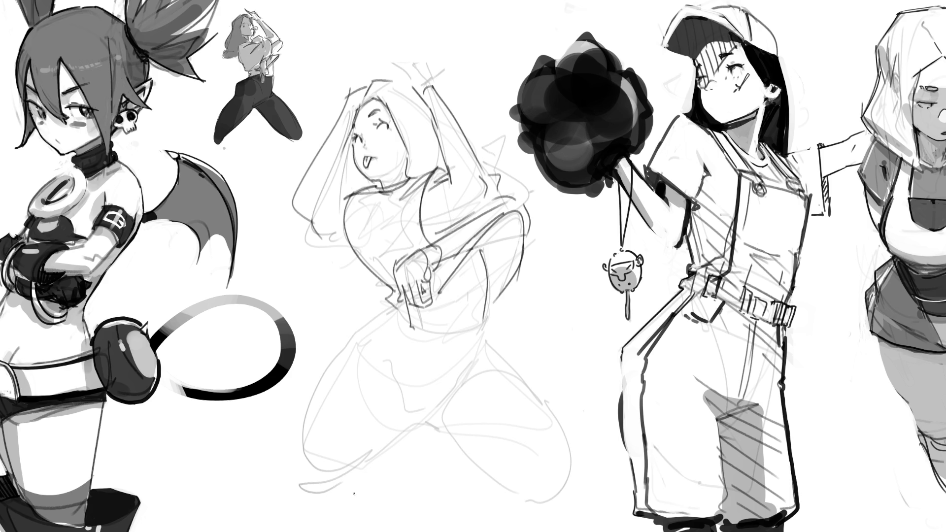
# - Draw the U-shaped belly curve, the hip below the hand, and lines down to the thighs and legs
pyautogui.moveTo(413, 306)
pyautogui.mouseDown()
pyautogui.moveTo(415, 331)
pyautogui.moveTo(412, 308)
pyautogui.moveTo(468, 328)
pyautogui.mouseUp()
pyautogui.hotkey('ctrl', 'z')
pyautogui.moveTo(402, 310)
pyautogui.mouseDown()
pyautogui.moveTo(406, 322)
pyautogui.moveTo(476, 320)
pyautogui.mouseUp()
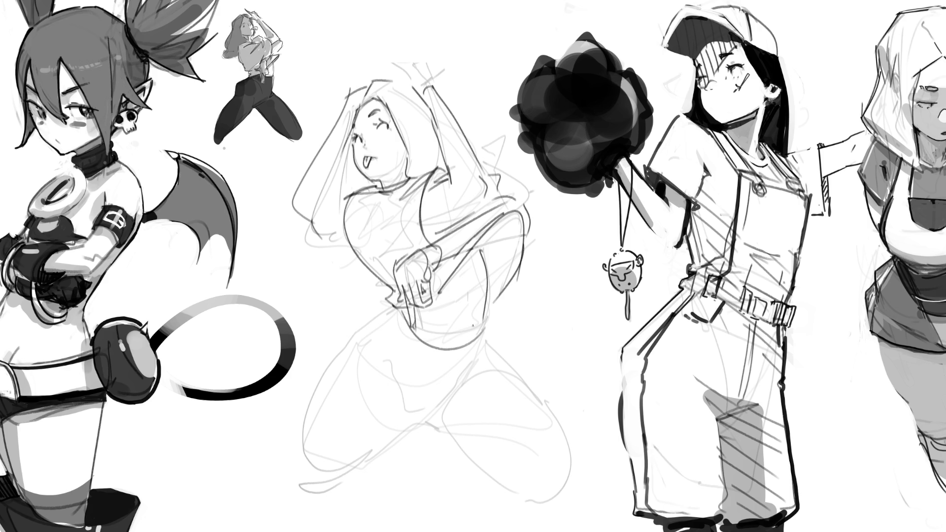
pyautogui.moveTo(401, 305); pyautogui.dragTo(336, 362)
pyautogui.moveTo(487, 329); pyautogui.dragTo(480, 369)
pyautogui.hotkey('ctrl', 'z')
pyautogui.moveTo(486, 330); pyautogui.dragTo(474, 373)
pyautogui.hotkey('ctrl', 'z')
pyautogui.moveTo(487, 329)
pyautogui.mouseDown()
pyautogui.moveTo(496, 365)
pyautogui.moveTo(586, 512)
pyautogui.mouseUp()
pyautogui.moveTo(392, 350); pyautogui.dragTo(317, 526)
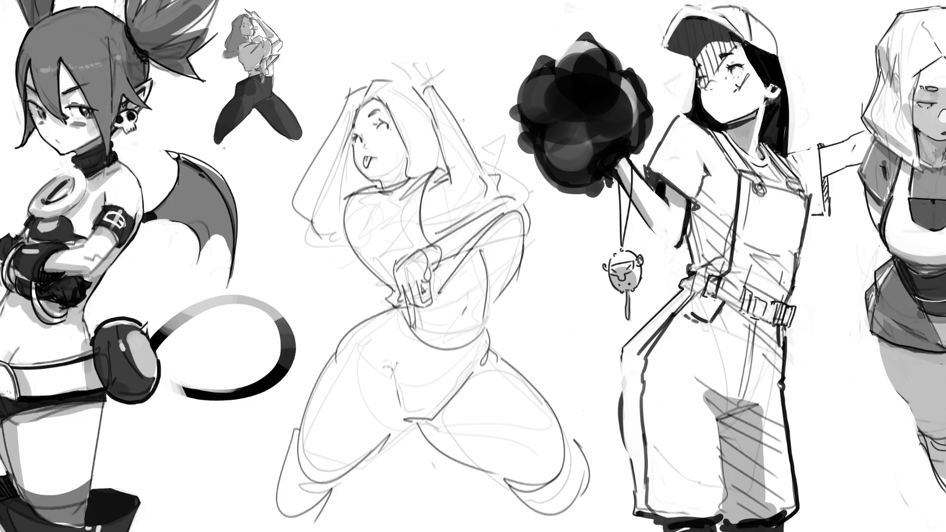
# - Draw wavy hair down the left side and lines along the top of the head
pyautogui.moveTo(304, 170)
pyautogui.mouseDown()
pyautogui.moveTo(293, 226)
pyautogui.moveTo(298, 270)
pyautogui.moveTo(354, 272)
pyautogui.mouseUp()
pyautogui.moveTo(397, 78); pyautogui.dragTo(410, 81)
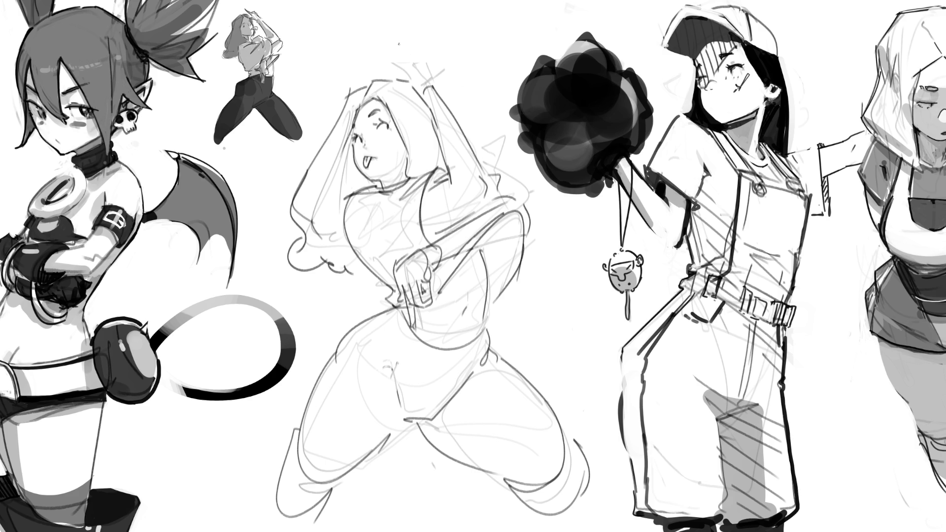
pyautogui.moveTo(400, 74)
pyautogui.mouseDown()
pyautogui.moveTo(385, 83)
pyautogui.moveTo(406, 73)
pyautogui.moveTo(377, 41)
pyautogui.moveTo(401, 62)
pyautogui.moveTo(423, 51)
pyautogui.moveTo(433, 72)
pyautogui.mouseUp()
pyautogui.hotkey('ctrl', 'z')
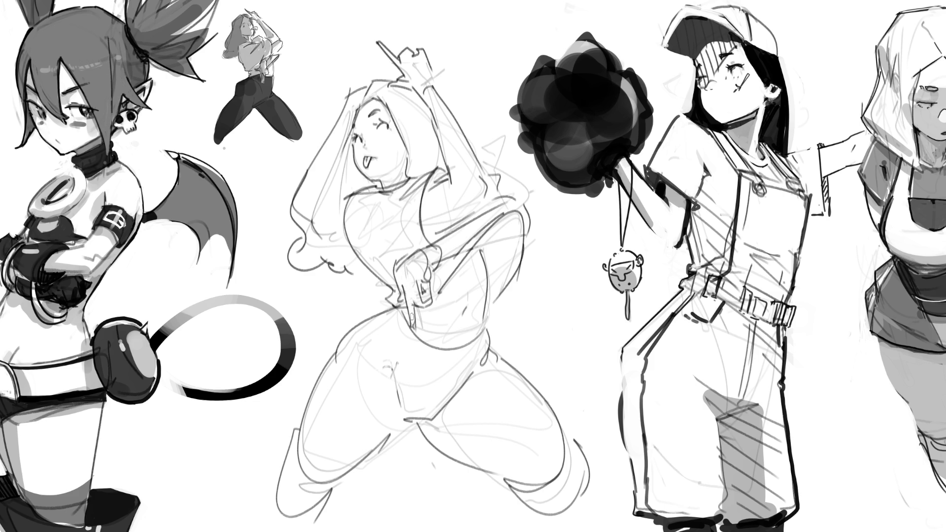
# - Darken the forearm, ink the hair, face and raised-arm contours, and trace a waist selection
pyautogui.moveTo(432, 311)
pyautogui.mouseDown()
pyautogui.moveTo(415, 299)
pyautogui.moveTo(423, 279)
pyautogui.moveTo(424, 293)
pyautogui.moveTo(430, 284)
pyautogui.moveTo(417, 288)
pyautogui.moveTo(413, 318)
pyautogui.mouseUp()
pyautogui.hotkey('ctrl', 'z')
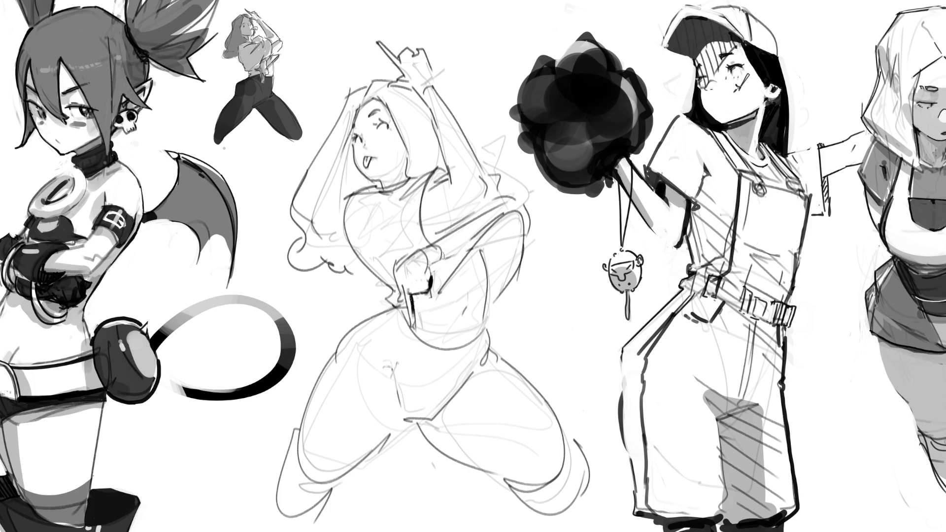
pyautogui.moveTo(414, 256)
pyautogui.mouseDown()
pyautogui.moveTo(446, 240)
pyautogui.moveTo(398, 286)
pyautogui.mouseUp()
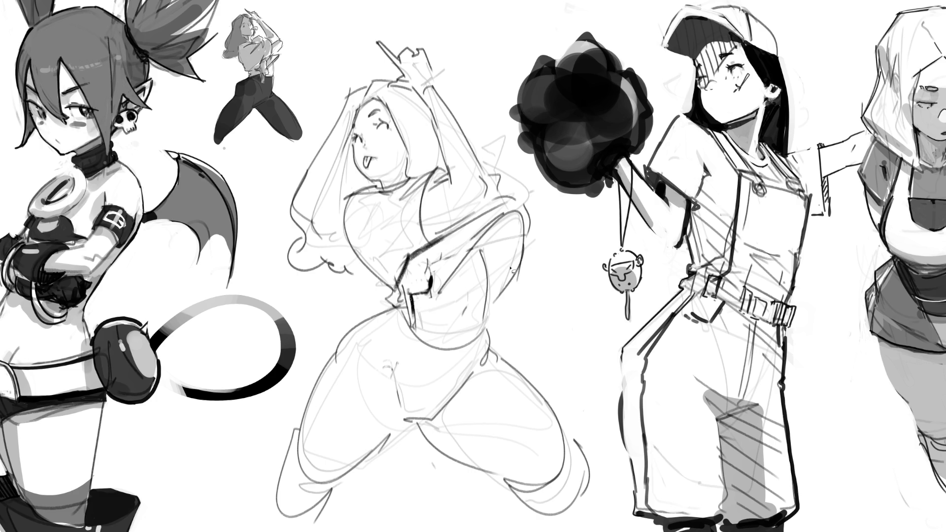
pyautogui.moveTo(294, 241)
pyautogui.mouseDown()
pyautogui.moveTo(296, 258)
pyautogui.moveTo(348, 278)
pyautogui.moveTo(370, 269)
pyautogui.moveTo(367, 190)
pyautogui.moveTo(384, 186)
pyautogui.mouseUp()
pyautogui.moveTo(363, 107)
pyautogui.mouseDown()
pyautogui.moveTo(399, 127)
pyautogui.moveTo(409, 180)
pyautogui.moveTo(430, 175)
pyautogui.mouseUp()
pyautogui.moveTo(453, 167)
pyautogui.mouseDown()
pyautogui.moveTo(424, 102)
pyautogui.moveTo(372, 80)
pyautogui.mouseUp()
pyautogui.moveTo(490, 332)
pyautogui.mouseDown()
pyautogui.moveTo(486, 345)
pyautogui.moveTo(367, 322)
pyautogui.moveTo(323, 384)
pyautogui.moveTo(263, 530)
pyautogui.moveTo(327, 501)
pyautogui.moveTo(407, 430)
pyautogui.moveTo(491, 476)
pyautogui.moveTo(559, 530)
pyautogui.moveTo(581, 462)
pyautogui.moveTo(547, 397)
pyautogui.moveTo(481, 344)
pyautogui.moveTo(454, 385)
pyautogui.mouseUp()
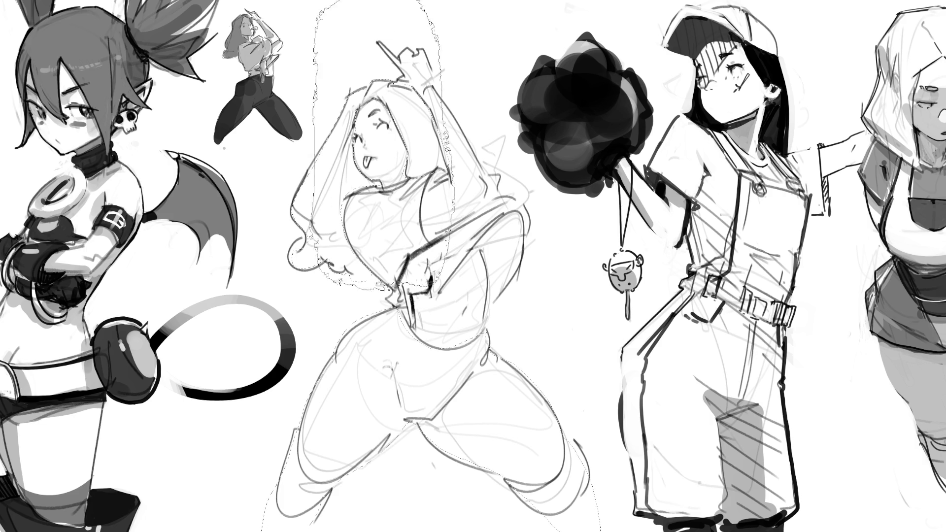
# - Fill the hair and leggings selection dark grey instead of black, then enlarge the brush
pyautogui.moveTo(375, 173)
pyautogui.mouseDown()
pyautogui.moveTo(490, 393)
pyautogui.moveTo(374, 468)
pyautogui.mouseUp()
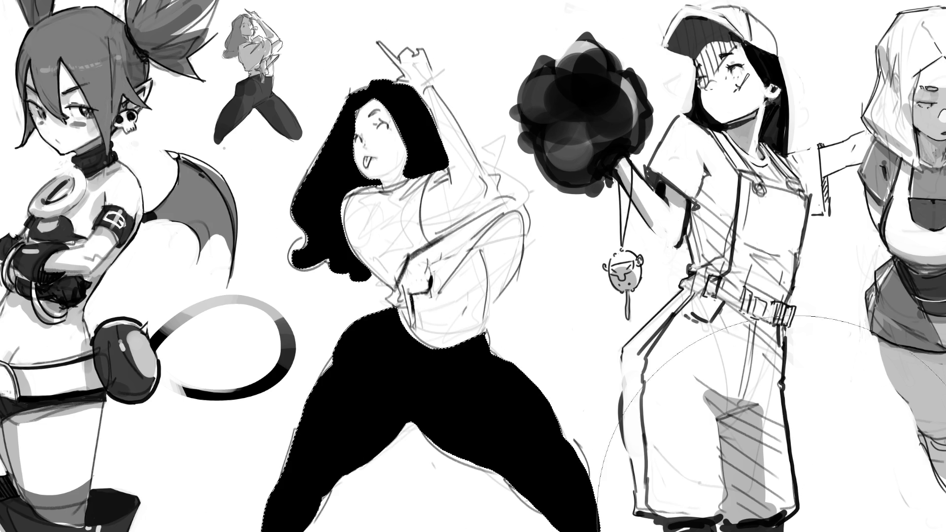
pyautogui.press('Delete')
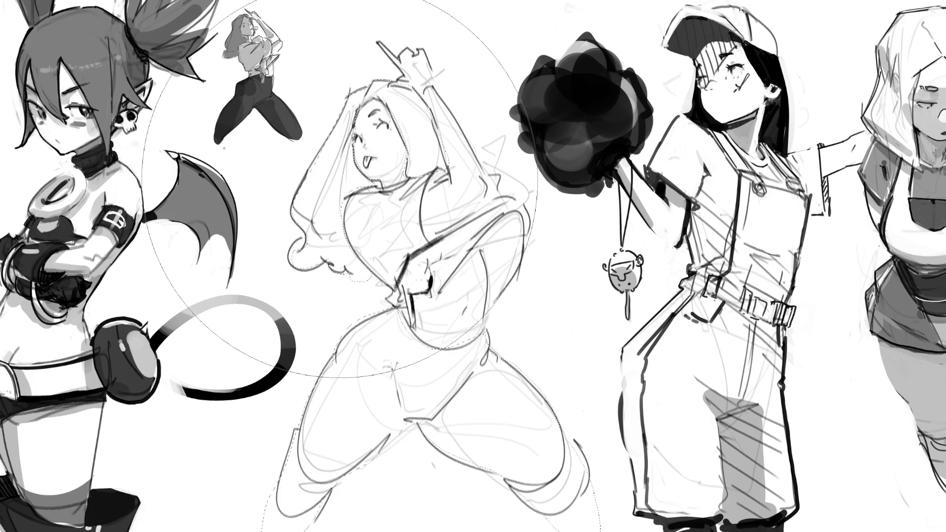
pyautogui.moveTo(374, 345); pyautogui.dragTo(518, 442)
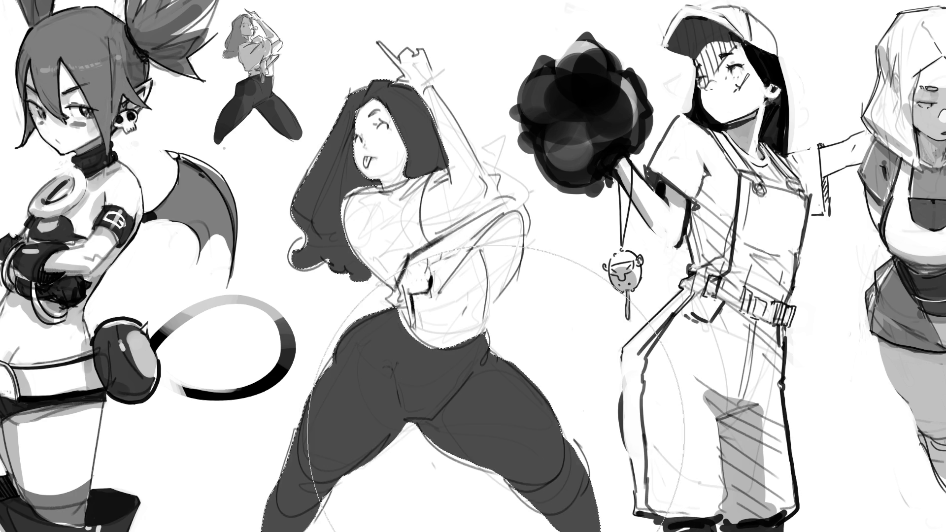
pyautogui.press('b')
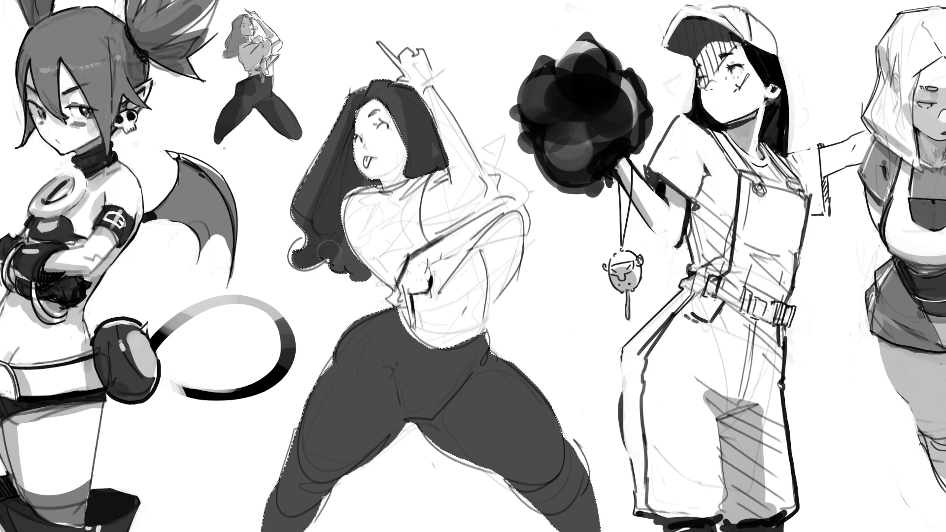
pyautogui.press(']')
pyautogui.press(']')
pyautogui.press(']')
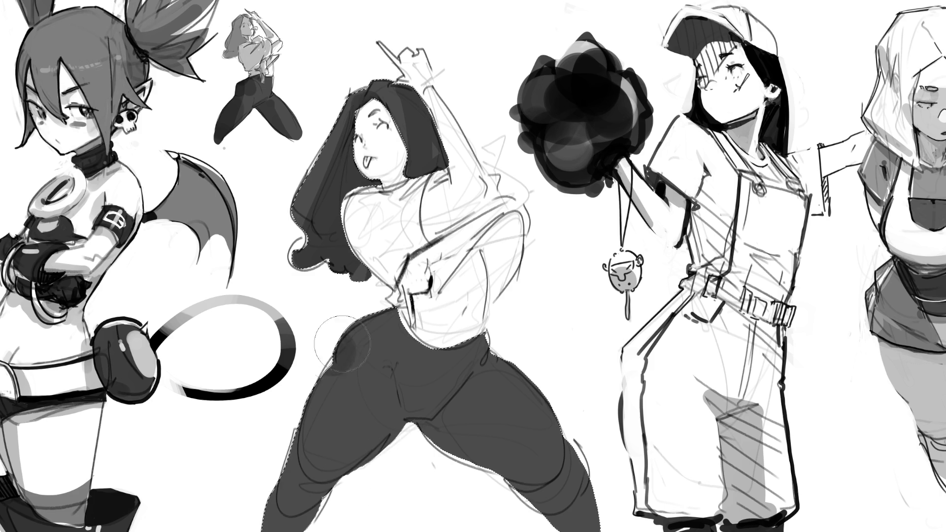
# - Shade the hip and inner thigh with soft dark patches, dropping a light stroke, then deselect
pyautogui.moveTo(331, 351); pyautogui.dragTo(350, 345)
pyautogui.moveTo(431, 408); pyautogui.dragTo(445, 464)
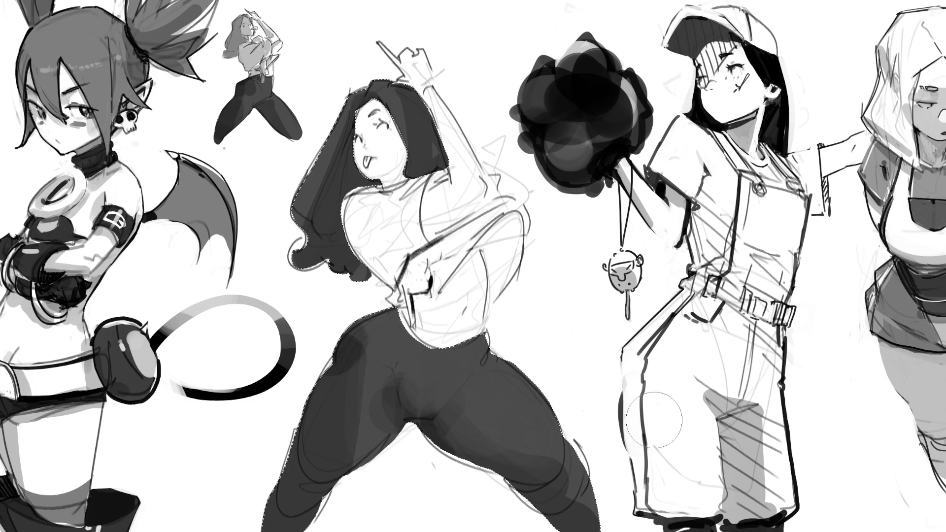
pyautogui.moveTo(528, 307); pyautogui.dragTo(247, 493)
pyautogui.hotkey('ctrl', 'z')
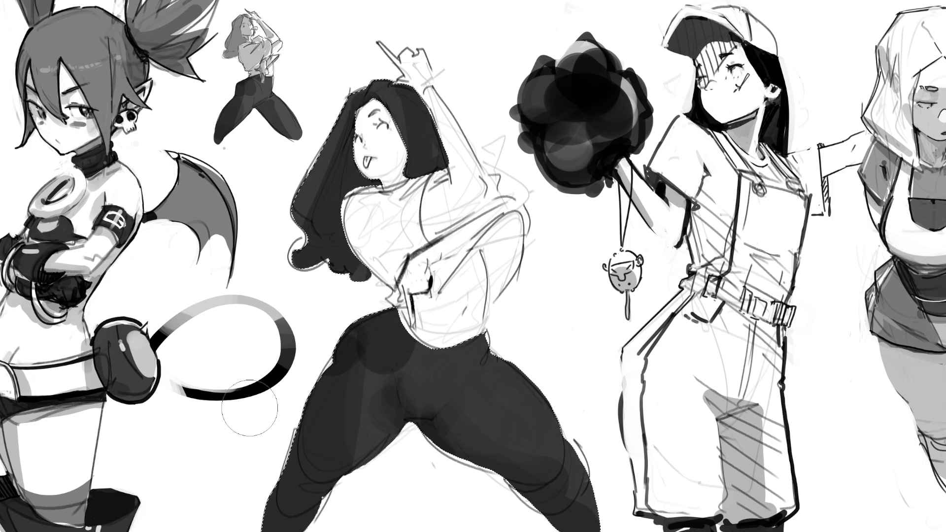
pyautogui.hotkey('ctrl', 'd')
# - Polygon-select the face and shirt, draw teeth, fill them flat grey, and deselect
pyautogui.click(412, 333)
pyautogui.moveTo(469, 309)
pyautogui.mouseDown()
pyautogui.moveTo(524, 258)
pyautogui.moveTo(493, 227)
pyautogui.moveTo(425, 311)
pyautogui.moveTo(447, 318)
pyautogui.moveTo(481, 236)
pyautogui.moveTo(406, 280)
pyautogui.moveTo(433, 251)
pyautogui.moveTo(417, 232)
pyautogui.moveTo(423, 191)
pyautogui.moveTo(344, 207)
pyautogui.moveTo(375, 284)
pyautogui.mouseUp()
pyautogui.moveTo(459, 189)
pyautogui.mouseDown()
pyautogui.moveTo(422, 84)
pyautogui.moveTo(433, 128)
pyautogui.moveTo(381, 122)
pyautogui.mouseUp()
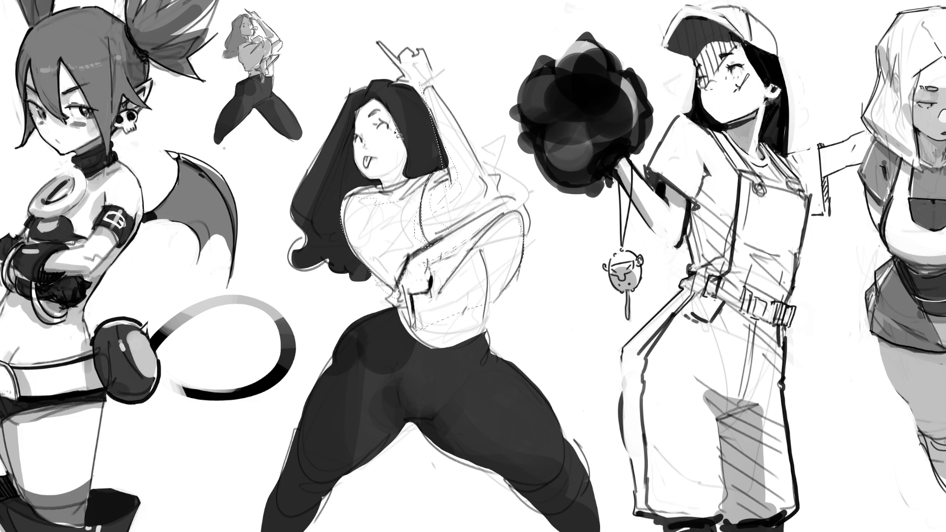
pyautogui.moveTo(364, 156); pyautogui.dragTo(374, 159)
pyautogui.moveTo(438, 129); pyautogui.dragTo(479, 47)
pyautogui.moveTo(258, 232)
pyautogui.mouseDown()
pyautogui.moveTo(179, 299)
pyautogui.moveTo(347, 374)
pyautogui.moveTo(243, 405)
pyautogui.mouseUp()
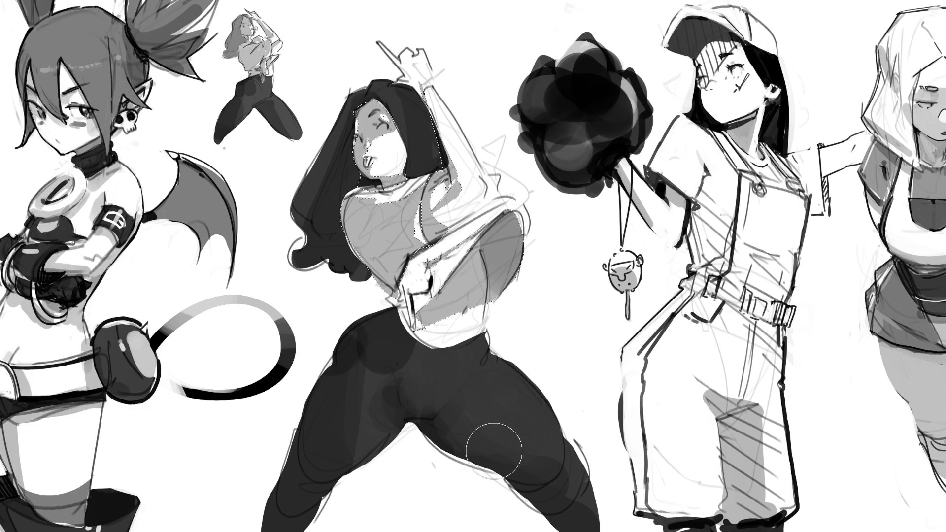
pyautogui.hotkey('ctrl', 'd')
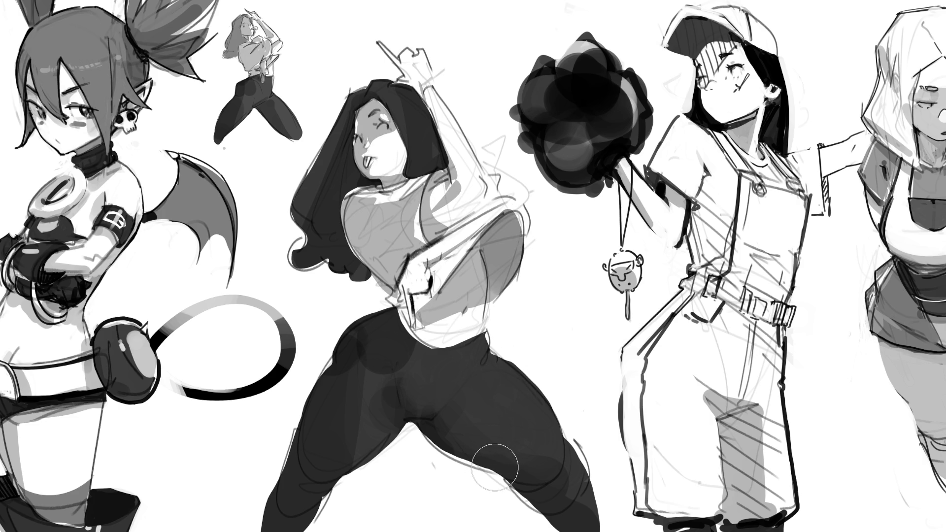
# - Shade along the hand, darken the inner thigh, and lighten the leggings' left outer edge
pyautogui.moveTo(407, 280)
pyautogui.mouseDown()
pyautogui.moveTo(415, 337)
pyautogui.moveTo(424, 264)
pyautogui.moveTo(486, 206)
pyautogui.moveTo(429, 237)
pyautogui.moveTo(436, 188)
pyautogui.moveTo(446, 182)
pyautogui.moveTo(430, 242)
pyautogui.mouseUp()
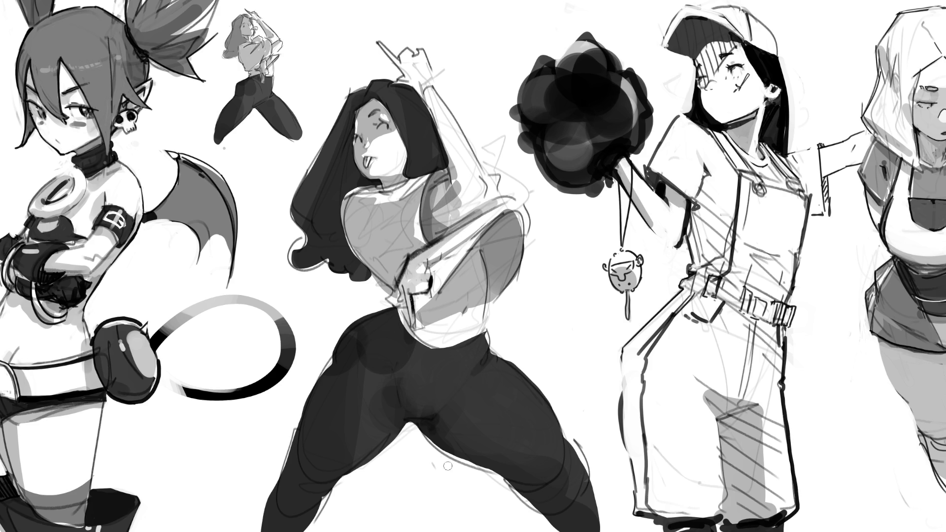
pyautogui.moveTo(401, 414); pyautogui.dragTo(341, 483)
pyautogui.moveTo(338, 330); pyautogui.dragTo(279, 463)
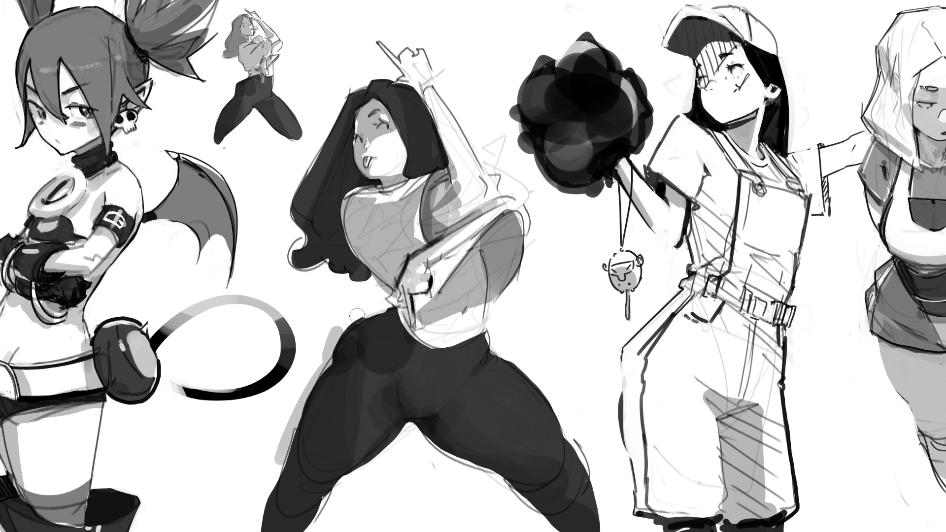
pyautogui.moveTo(367, 308); pyautogui.dragTo(328, 351)
pyautogui.moveTo(362, 310)
pyautogui.mouseDown()
pyautogui.moveTo(318, 365)
pyautogui.moveTo(277, 457)
pyautogui.mouseUp()
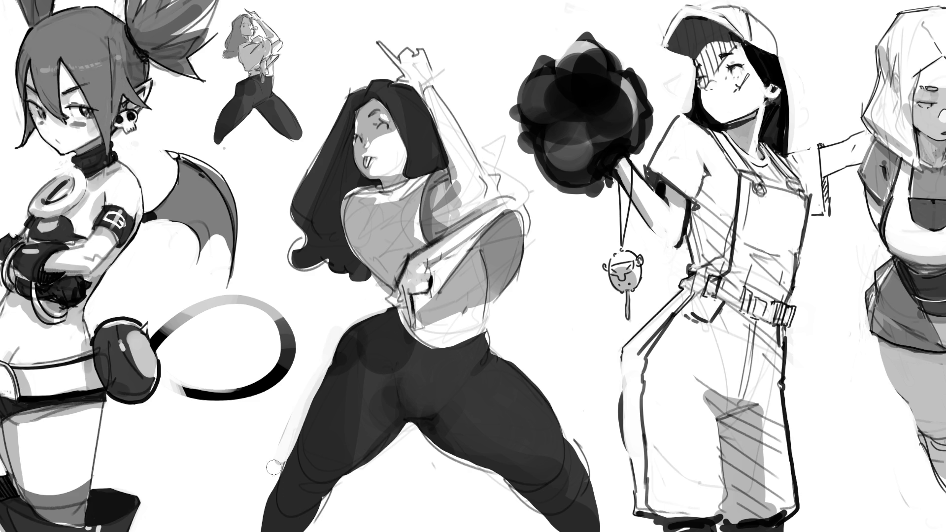
# - Trim and darken the leggings' outer edges and knee, and clean the gap between the legs
pyautogui.moveTo(316, 530)
pyautogui.mouseDown()
pyautogui.moveTo(343, 482)
pyautogui.moveTo(318, 530)
pyautogui.mouseUp()
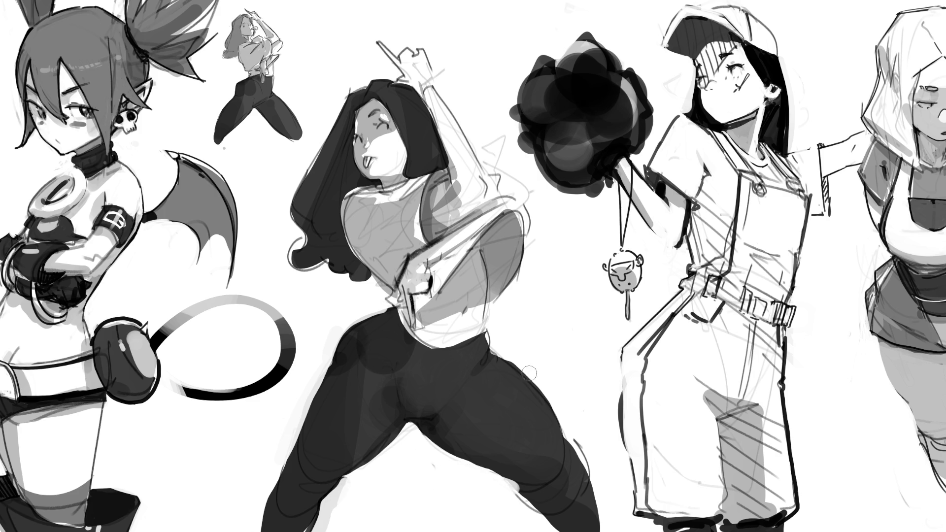
pyautogui.moveTo(495, 348); pyautogui.dragTo(587, 466)
pyautogui.moveTo(517, 367)
pyautogui.mouseDown()
pyautogui.moveTo(587, 463)
pyautogui.moveTo(599, 525)
pyautogui.mouseUp()
pyautogui.moveTo(591, 465)
pyautogui.mouseDown()
pyautogui.moveTo(594, 527)
pyautogui.moveTo(574, 519)
pyautogui.mouseUp()
pyautogui.moveTo(517, 491)
pyautogui.mouseDown()
pyautogui.moveTo(507, 531)
pyautogui.moveTo(554, 513)
pyautogui.moveTo(512, 530)
pyautogui.moveTo(544, 517)
pyautogui.moveTo(510, 528)
pyautogui.moveTo(522, 498)
pyautogui.moveTo(542, 530)
pyautogui.mouseUp()
pyautogui.moveTo(594, 466); pyautogui.dragTo(562, 530)
pyautogui.moveTo(579, 495); pyautogui.dragTo(571, 529)
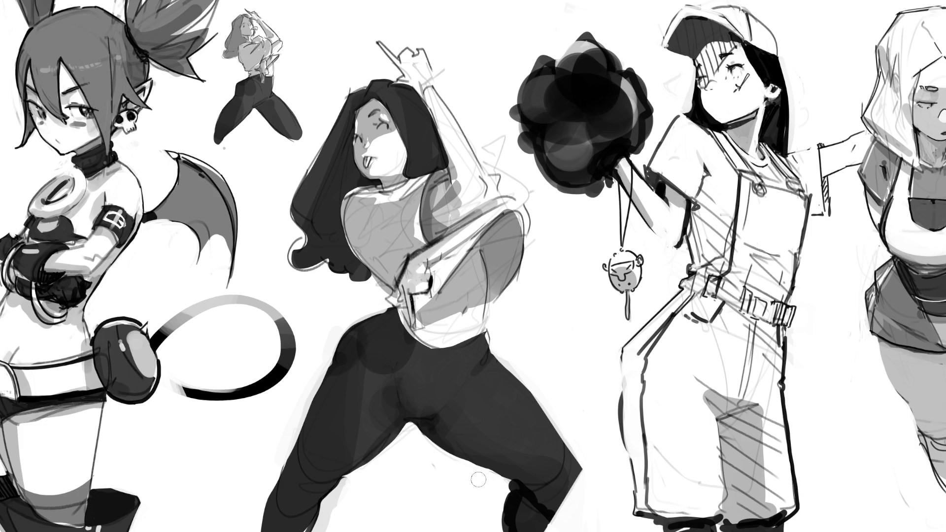
pyautogui.moveTo(414, 430); pyautogui.dragTo(471, 461)
pyautogui.moveTo(510, 493); pyautogui.dragTo(512, 500)
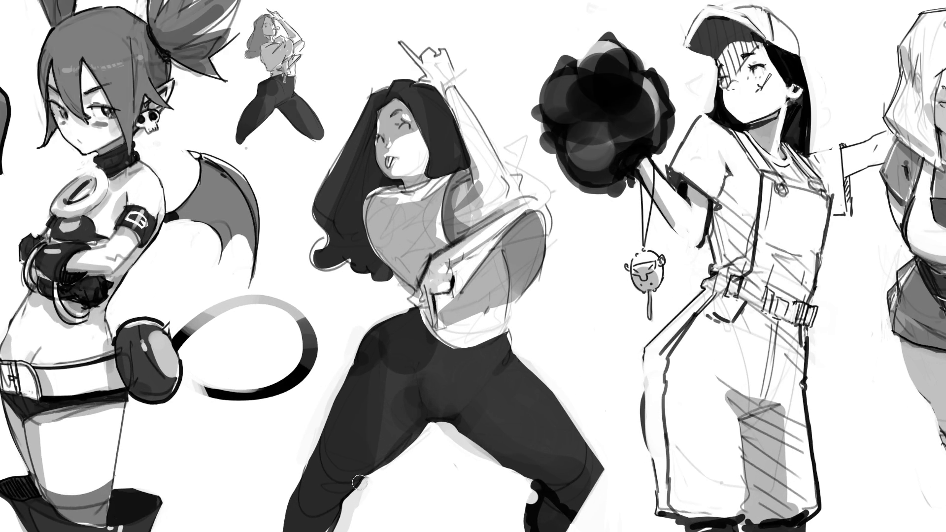
# - Repaint the lower leg solid dark with a soft lighter halo along its edge
pyautogui.moveTo(358, 489)
pyautogui.mouseDown()
pyautogui.moveTo(402, 452)
pyautogui.moveTo(367, 483)
pyautogui.mouseUp()
pyautogui.hotkey('ctrl', 'z')
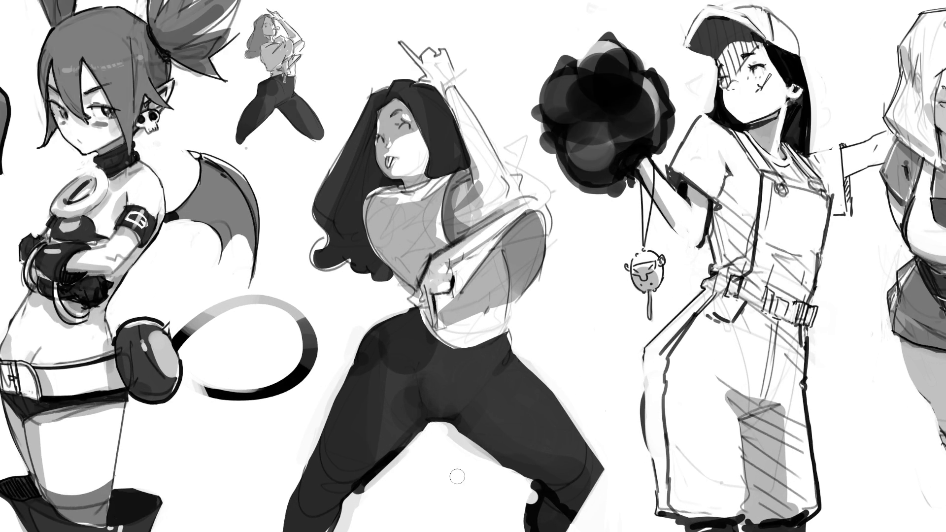
pyautogui.moveTo(422, 433)
pyautogui.mouseDown()
pyautogui.moveTo(345, 513)
pyautogui.moveTo(419, 439)
pyautogui.moveTo(353, 493)
pyautogui.moveTo(354, 511)
pyautogui.mouseUp()
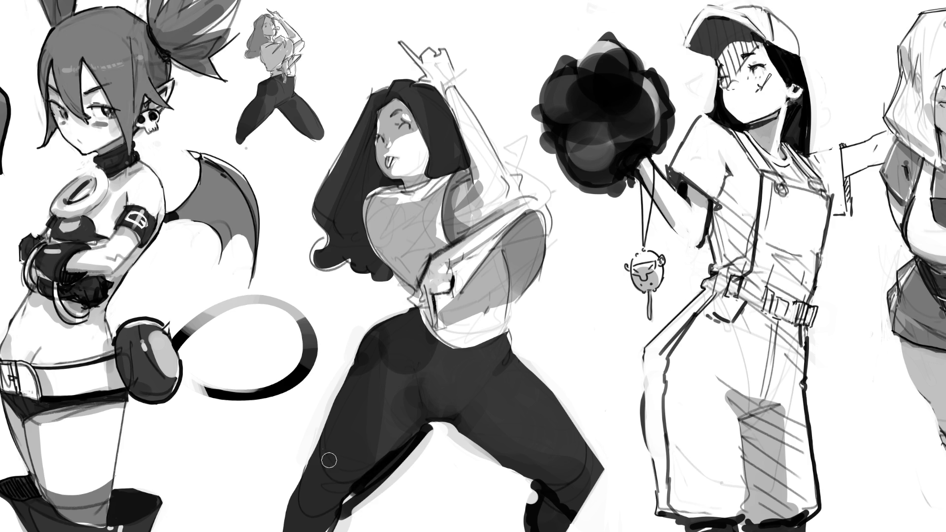
pyautogui.moveTo(345, 362); pyautogui.dragTo(314, 475)
pyautogui.moveTo(325, 413); pyautogui.dragTo(305, 522)
pyautogui.moveTo(305, 461); pyautogui.dragTo(301, 512)
pyautogui.moveTo(315, 443); pyautogui.dragTo(291, 527)
pyautogui.moveTo(301, 473)
pyautogui.mouseDown()
pyautogui.moveTo(305, 523)
pyautogui.moveTo(377, 500)
pyautogui.mouseUp()
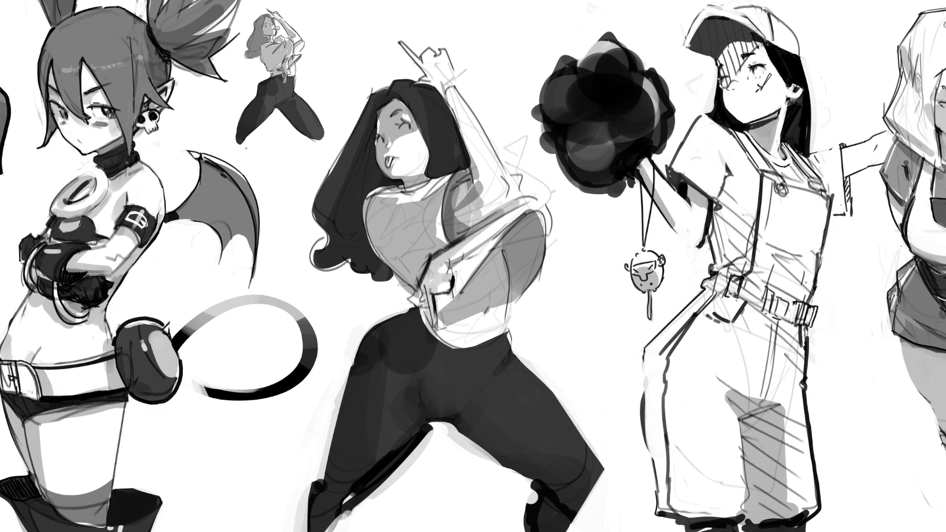
pyautogui.moveTo(369, 488)
pyautogui.mouseDown()
pyautogui.moveTo(325, 530)
pyautogui.moveTo(306, 525)
pyautogui.mouseUp()
pyautogui.moveTo(323, 480); pyautogui.dragTo(296, 528)
pyautogui.moveTo(340, 387); pyautogui.dragTo(321, 468)
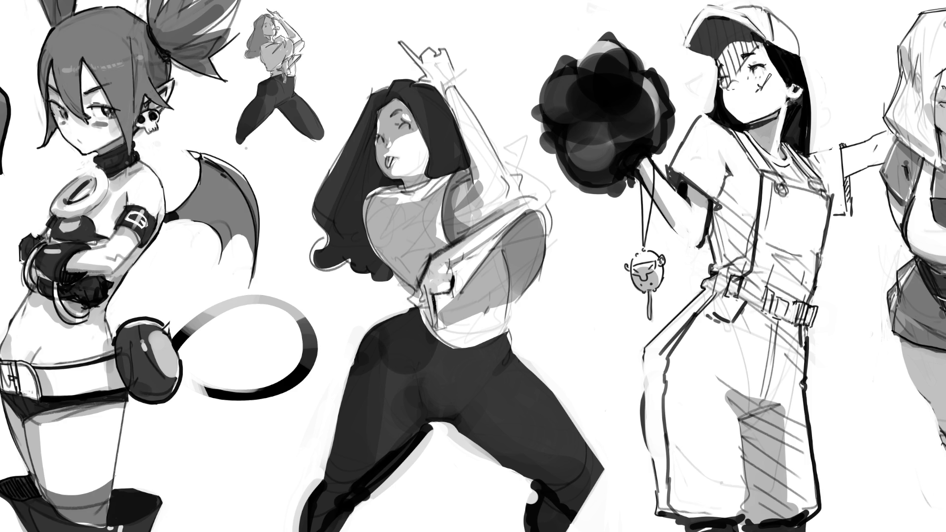
pyautogui.hotkey('ctrl', '-')
pyautogui.hotkey('ctrl', '-')
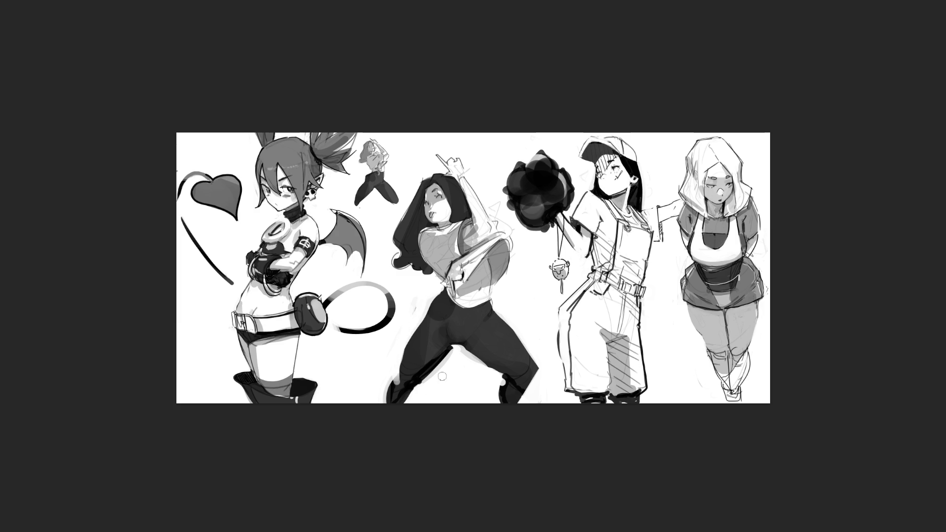
# - Discard two test leg strokes, then sweep soft white over the middle figure to fade it pale grey
pyautogui.moveTo(453, 350); pyautogui.dragTo(415, 394)
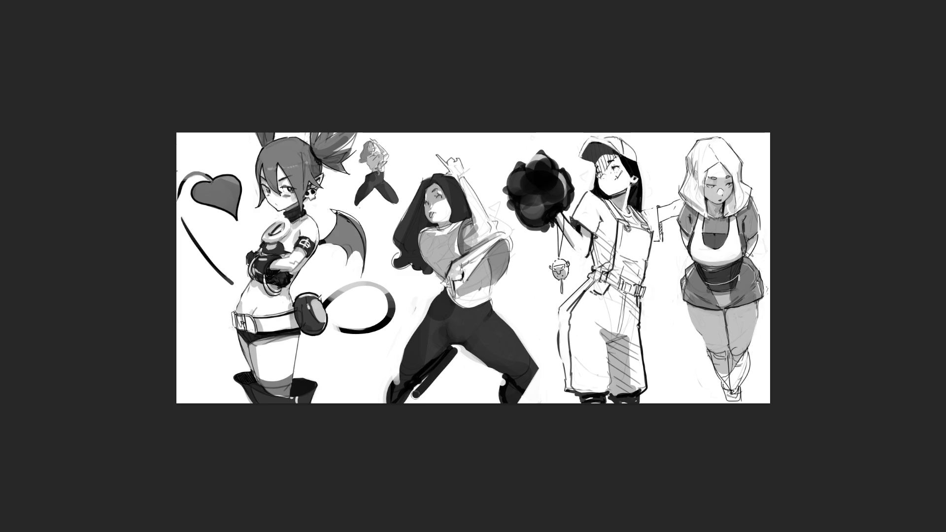
pyautogui.hotkey('ctrl', 'z')
pyautogui.hotkey('ctrl', 'z')
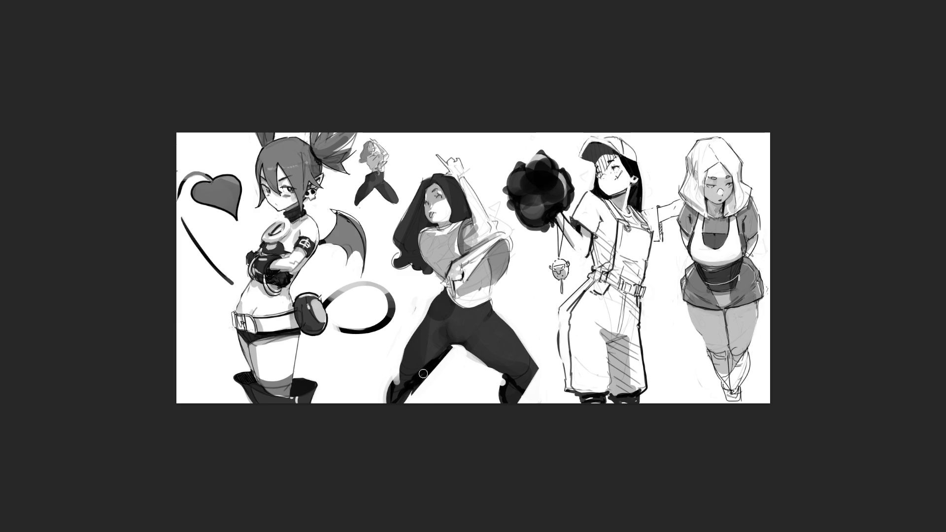
pyautogui.moveTo(402, 390); pyautogui.dragTo(394, 396)
pyautogui.hotkey('ctrl', 'z')
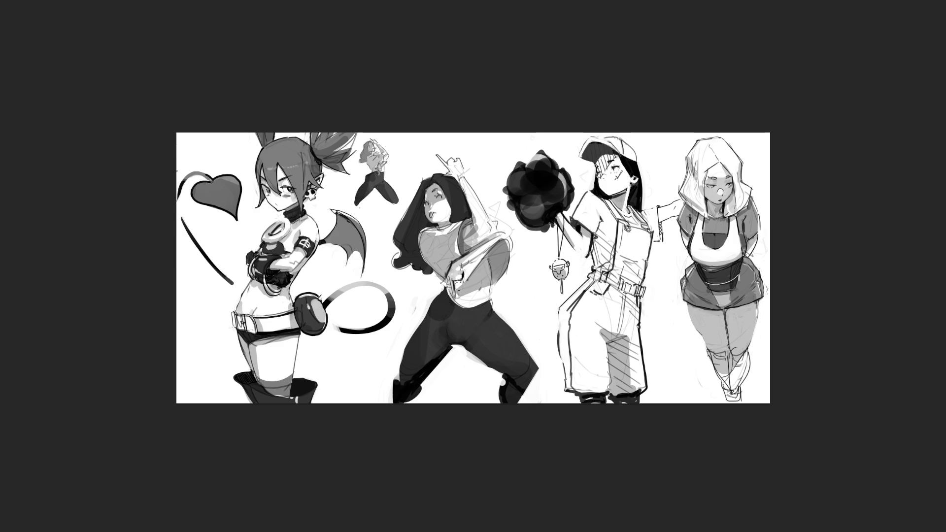
pyautogui.hotkey('ctrl', '+')
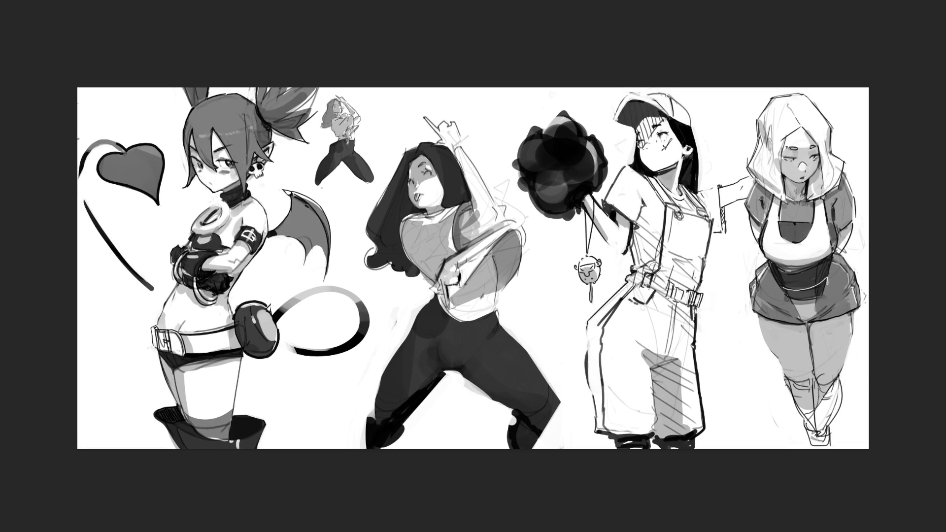
pyautogui.moveTo(539, 159)
pyautogui.mouseDown()
pyautogui.moveTo(552, 158)
pyautogui.moveTo(424, 247)
pyautogui.moveTo(473, 382)
pyautogui.moveTo(463, 256)
pyautogui.moveTo(473, 232)
pyautogui.moveTo(434, 131)
pyautogui.moveTo(451, 481)
pyautogui.moveTo(493, 285)
pyautogui.mouseUp()
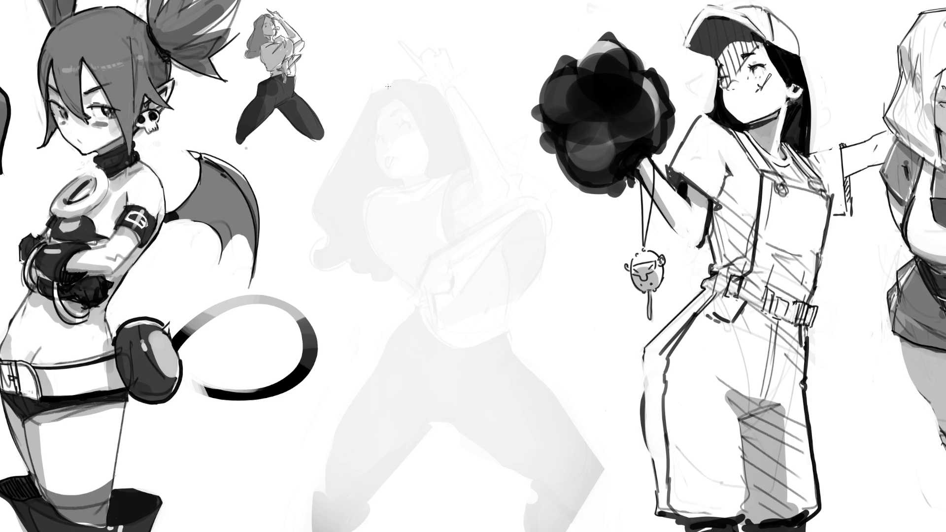
# - Sketch the new face's closed eye, mouth, chin, collar, the shapes above the head and the head outline
pyautogui.moveTo(381, 131)
pyautogui.mouseDown()
pyautogui.moveTo(384, 148)
pyautogui.moveTo(413, 144)
pyautogui.mouseUp()
pyautogui.moveTo(359, 159)
pyautogui.mouseDown()
pyautogui.moveTo(394, 158)
pyautogui.moveTo(412, 133)
pyautogui.mouseUp()
pyautogui.moveTo(378, 149); pyautogui.dragTo(398, 174)
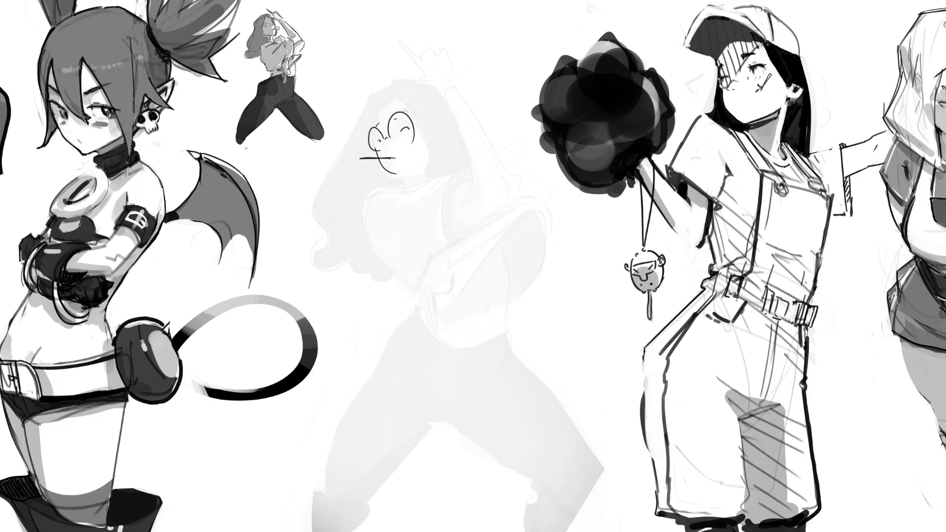
pyautogui.moveTo(370, 86)
pyautogui.mouseDown()
pyautogui.moveTo(338, 37)
pyautogui.moveTo(397, 68)
pyautogui.mouseUp()
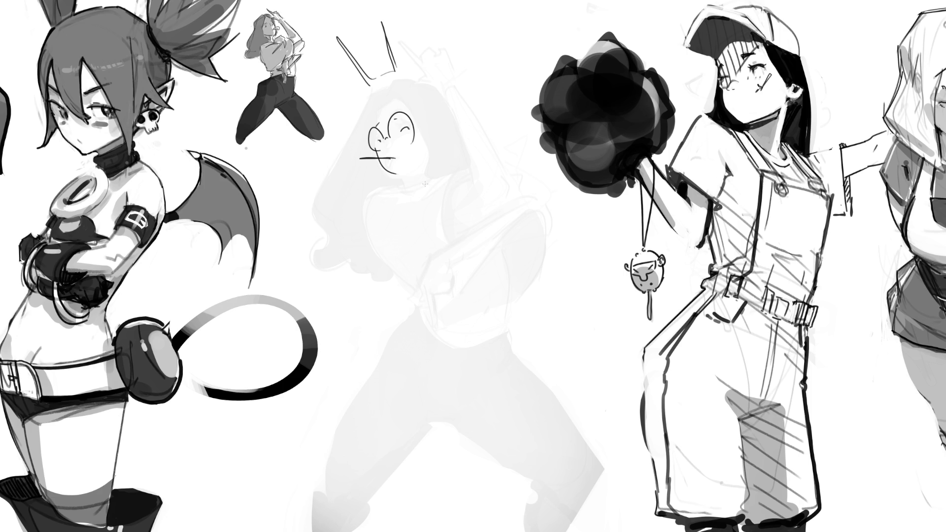
pyautogui.moveTo(402, 176)
pyautogui.mouseDown()
pyautogui.moveTo(416, 183)
pyautogui.moveTo(434, 169)
pyautogui.moveTo(431, 180)
pyautogui.mouseUp()
pyautogui.moveTo(380, 86)
pyautogui.mouseDown()
pyautogui.moveTo(311, 193)
pyautogui.moveTo(309, 227)
pyautogui.mouseUp()
pyautogui.moveTo(424, 82); pyautogui.dragTo(462, 135)
# - Sketch the shoulders, the outstretched right arm with hand, and the raised arm with hand
pyautogui.moveTo(400, 185)
pyautogui.mouseDown()
pyautogui.moveTo(372, 198)
pyautogui.moveTo(440, 226)
pyautogui.moveTo(490, 182)
pyautogui.moveTo(463, 213)
pyautogui.moveTo(565, 225)
pyautogui.mouseUp()
pyautogui.moveTo(489, 180); pyautogui.dragTo(591, 222)
pyautogui.moveTo(477, 130)
pyautogui.mouseDown()
pyautogui.moveTo(484, 123)
pyautogui.moveTo(491, 158)
pyautogui.moveTo(517, 173)
pyautogui.mouseUp()
pyautogui.moveTo(510, 220)
pyautogui.mouseDown()
pyautogui.moveTo(533, 225)
pyautogui.moveTo(521, 228)
pyautogui.mouseUp()
pyautogui.moveTo(485, 175); pyautogui.dragTo(477, 185)
# - Draw the torso curves, both torso sides and the left shoulder
pyautogui.moveTo(462, 220)
pyautogui.mouseDown()
pyautogui.moveTo(468, 233)
pyautogui.moveTo(476, 220)
pyautogui.mouseUp()
pyautogui.moveTo(492, 213)
pyautogui.mouseDown()
pyautogui.moveTo(501, 221)
pyautogui.moveTo(493, 250)
pyautogui.mouseUp()
pyautogui.moveTo(375, 220)
pyautogui.mouseDown()
pyautogui.moveTo(426, 267)
pyautogui.moveTo(505, 243)
pyautogui.mouseUp()
pyautogui.moveTo(427, 277)
pyautogui.mouseDown()
pyautogui.moveTo(436, 290)
pyautogui.moveTo(486, 282)
pyautogui.moveTo(421, 339)
pyautogui.moveTo(433, 382)
pyautogui.mouseUp()
pyautogui.moveTo(490, 298); pyautogui.dragTo(450, 397)
pyautogui.moveTo(410, 296); pyautogui.dragTo(354, 380)
pyautogui.moveTo(483, 309); pyautogui.dragTo(499, 374)
pyautogui.moveTo(367, 306); pyautogui.dragTo(404, 291)
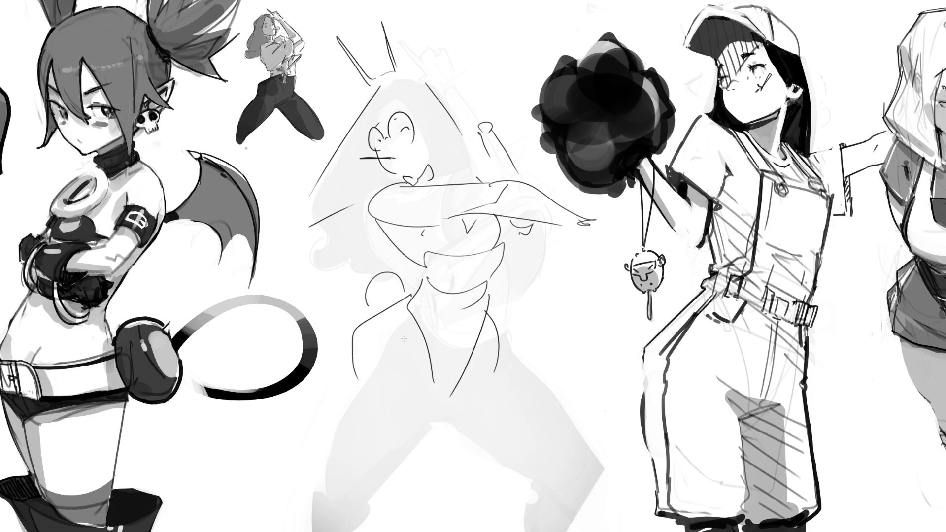
# - Sketch the hip line and both spread legs
pyautogui.moveTo(440, 421); pyautogui.dragTo(508, 441)
pyautogui.moveTo(503, 339)
pyautogui.mouseDown()
pyautogui.moveTo(542, 375)
pyautogui.moveTo(588, 461)
pyautogui.mouseUp()
pyautogui.moveTo(435, 407); pyautogui.dragTo(377, 512)
pyautogui.moveTo(365, 362); pyautogui.dragTo(339, 492)
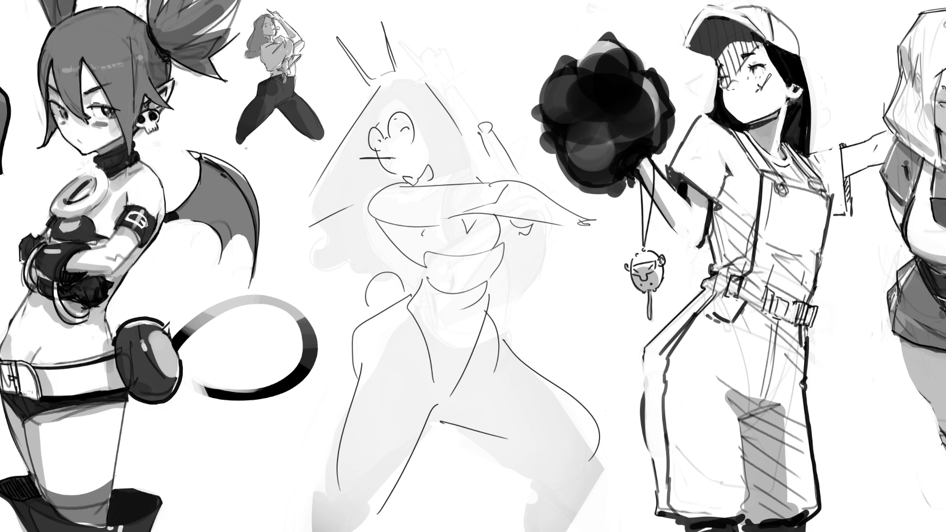
# - Redraw the raised hand after undoing a stray stroke, and add the pointing hand's forearm and thumb
pyautogui.moveTo(462, 110); pyautogui.dragTo(481, 131)
pyautogui.hotkey('ctrl', 'z')
pyautogui.moveTo(465, 103)
pyautogui.mouseDown()
pyautogui.moveTo(472, 121)
pyautogui.moveTo(485, 126)
pyautogui.moveTo(491, 114)
pyautogui.moveTo(491, 125)
pyautogui.mouseUp()
pyautogui.moveTo(595, 205)
pyautogui.mouseDown()
pyautogui.moveTo(591, 223)
pyautogui.moveTo(633, 229)
pyautogui.moveTo(616, 244)
pyautogui.moveTo(586, 227)
pyautogui.moveTo(611, 241)
pyautogui.mouseUp()
pyautogui.hotkey('ctrl', 'z')
pyautogui.moveTo(557, 221)
pyautogui.mouseDown()
pyautogui.moveTo(594, 240)
pyautogui.moveTo(582, 215)
pyautogui.moveTo(598, 217)
pyautogui.mouseUp()
pyautogui.moveTo(600, 205); pyautogui.dragTo(604, 220)
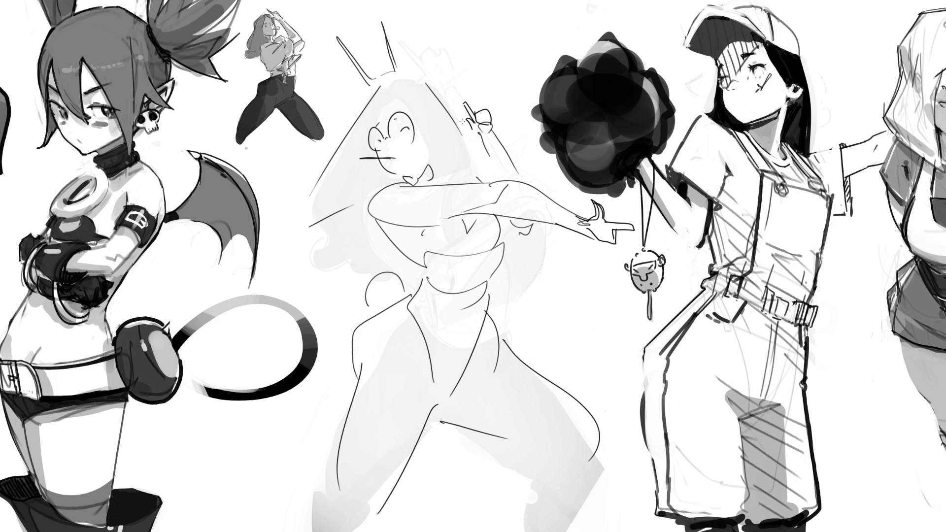
# - Sketch the hair outline, a tall bunny ear, a hair line and the collar bow
pyautogui.moveTo(352, 111)
pyautogui.mouseDown()
pyautogui.moveTo(415, 65)
pyautogui.moveTo(416, 110)
pyautogui.mouseUp()
pyautogui.moveTo(350, 61)
pyautogui.mouseDown()
pyautogui.moveTo(367, 86)
pyautogui.moveTo(399, 74)
pyautogui.moveTo(377, 34)
pyautogui.moveTo(414, 65)
pyautogui.moveTo(345, 29)
pyautogui.moveTo(364, 87)
pyautogui.mouseUp()
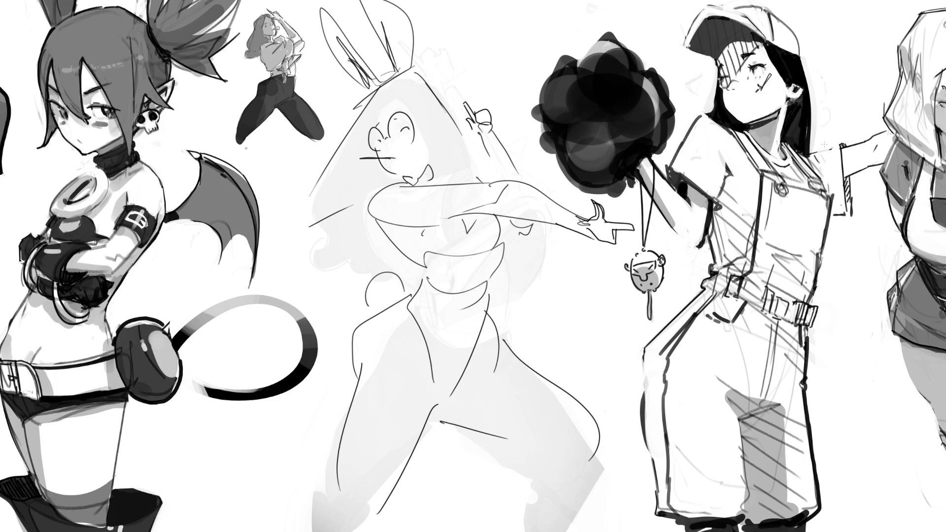
pyautogui.moveTo(361, 128)
pyautogui.mouseDown()
pyautogui.moveTo(397, 98)
pyautogui.moveTo(427, 167)
pyautogui.moveTo(482, 182)
pyautogui.mouseUp()
pyautogui.moveTo(487, 132); pyautogui.dragTo(473, 168)
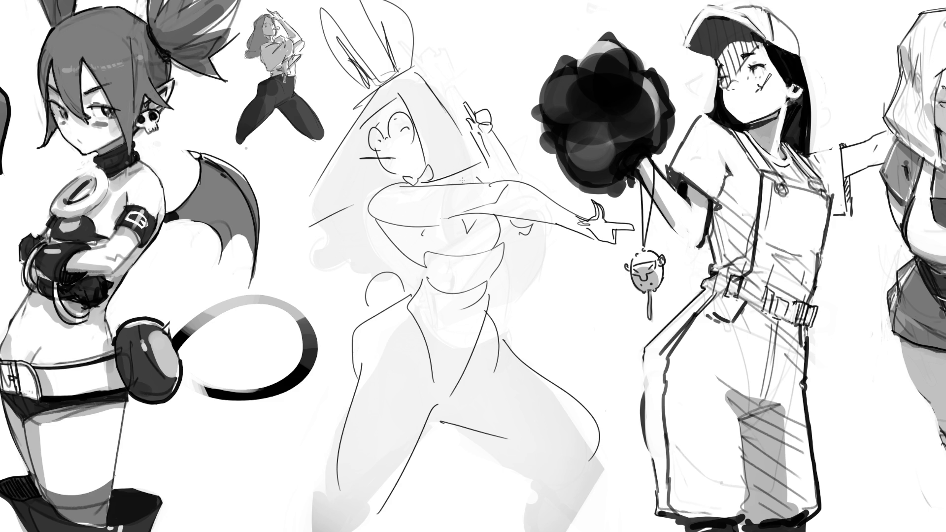
# - Add long hair strands down both sides and arc a hair line over the head
pyautogui.moveTo(381, 110); pyautogui.dragTo(348, 166)
pyautogui.moveTo(349, 164); pyautogui.dragTo(330, 195)
pyautogui.moveTo(392, 102); pyautogui.dragTo(343, 195)
pyautogui.moveTo(369, 146)
pyautogui.mouseDown()
pyautogui.moveTo(354, 187)
pyautogui.moveTo(383, 189)
pyautogui.moveTo(315, 226)
pyautogui.moveTo(352, 217)
pyautogui.mouseUp()
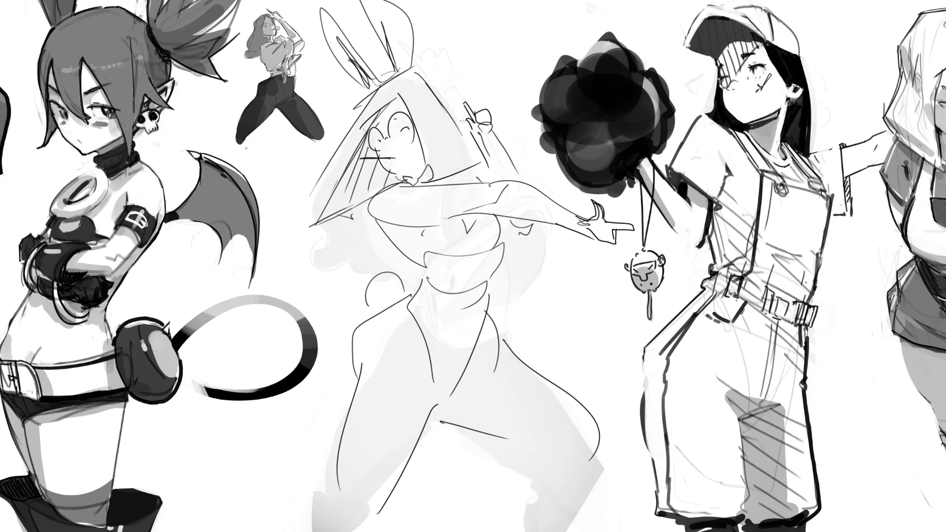
pyautogui.moveTo(408, 69)
pyautogui.mouseDown()
pyautogui.moveTo(509, 118)
pyautogui.moveTo(513, 152)
pyautogui.mouseUp()
pyautogui.moveTo(375, 91); pyautogui.dragTo(328, 137)
pyautogui.moveTo(300, 184); pyautogui.dragTo(329, 213)
pyautogui.moveTo(422, 65); pyautogui.dragTo(483, 87)
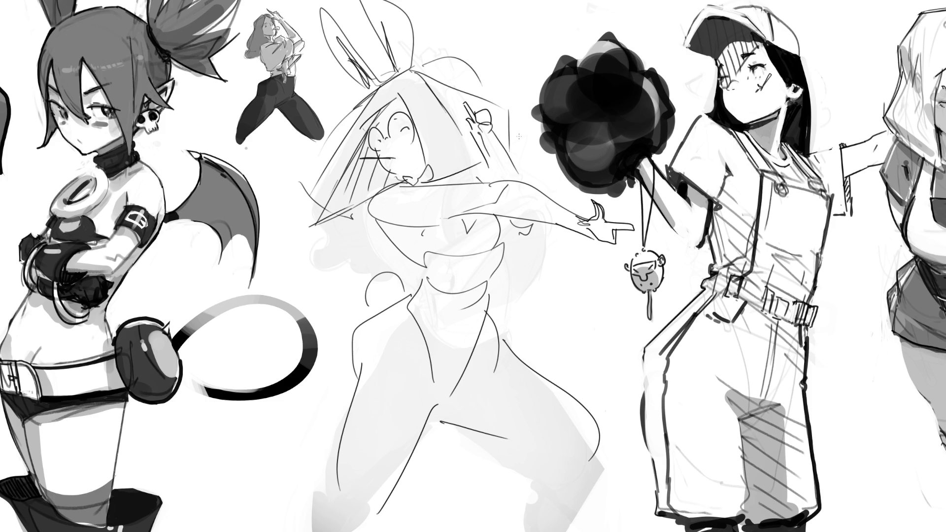
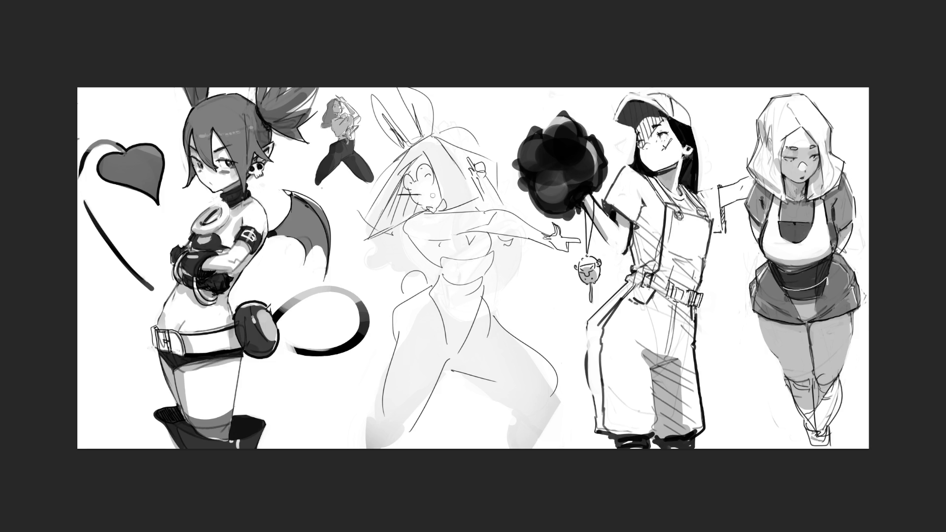
# - Ink bold black strokes over the bunny girl's chest, hand area, hair clip and side
pyautogui.moveTo(426, 213)
pyautogui.mouseDown()
pyautogui.moveTo(424, 256)
pyautogui.moveTo(422, 221)
pyautogui.mouseUp()
pyautogui.moveTo(464, 150)
pyautogui.mouseDown()
pyautogui.moveTo(487, 170)
pyautogui.moveTo(473, 175)
pyautogui.mouseUp()
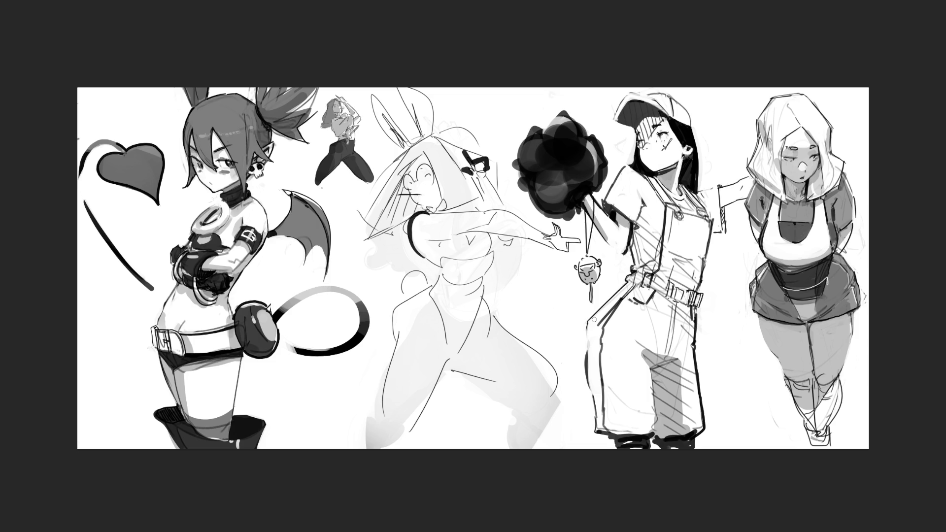
pyautogui.moveTo(491, 168)
pyautogui.mouseDown()
pyautogui.moveTo(510, 204)
pyautogui.moveTo(482, 185)
pyautogui.moveTo(494, 209)
pyautogui.mouseUp()
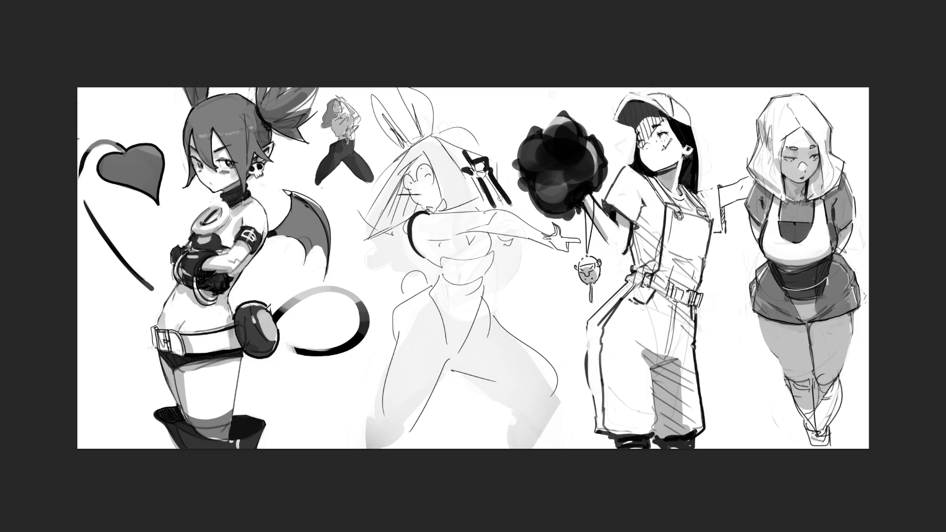
pyautogui.moveTo(426, 260); pyautogui.dragTo(437, 281)
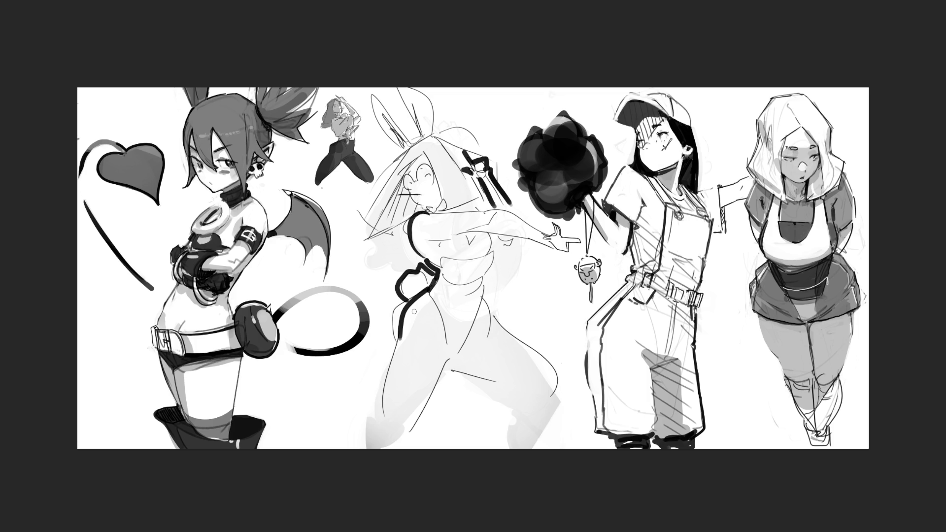
# - Outline her hair, tall bunny ears and neck bow in bold black
pyautogui.moveTo(390, 157)
pyautogui.mouseDown()
pyautogui.moveTo(400, 151)
pyautogui.moveTo(367, 227)
pyautogui.moveTo(408, 225)
pyautogui.mouseUp()
pyautogui.moveTo(396, 150)
pyautogui.mouseDown()
pyautogui.moveTo(438, 124)
pyautogui.moveTo(495, 157)
pyautogui.moveTo(506, 178)
pyautogui.mouseUp()
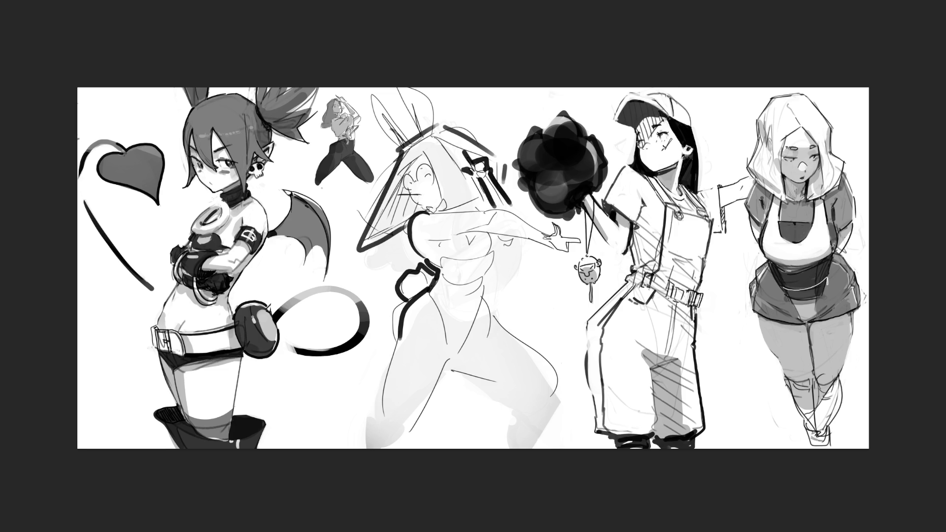
pyautogui.moveTo(403, 144)
pyautogui.mouseDown()
pyautogui.moveTo(409, 132)
pyautogui.moveTo(377, 96)
pyautogui.moveTo(397, 145)
pyautogui.mouseUp()
pyautogui.moveTo(401, 99); pyautogui.dragTo(473, 198)
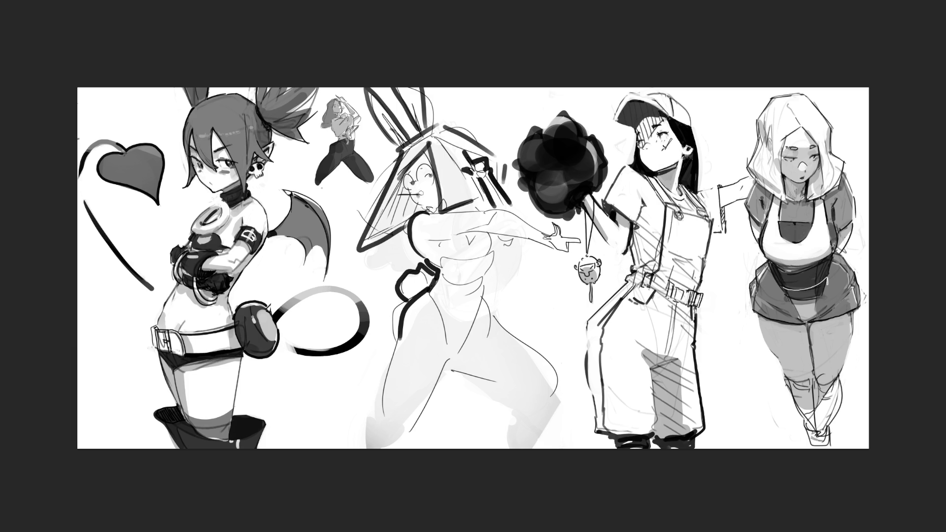
pyautogui.moveTo(435, 208)
pyautogui.mouseDown()
pyautogui.moveTo(433, 218)
pyautogui.moveTo(421, 204)
pyautogui.moveTo(448, 192)
pyautogui.mouseUp()
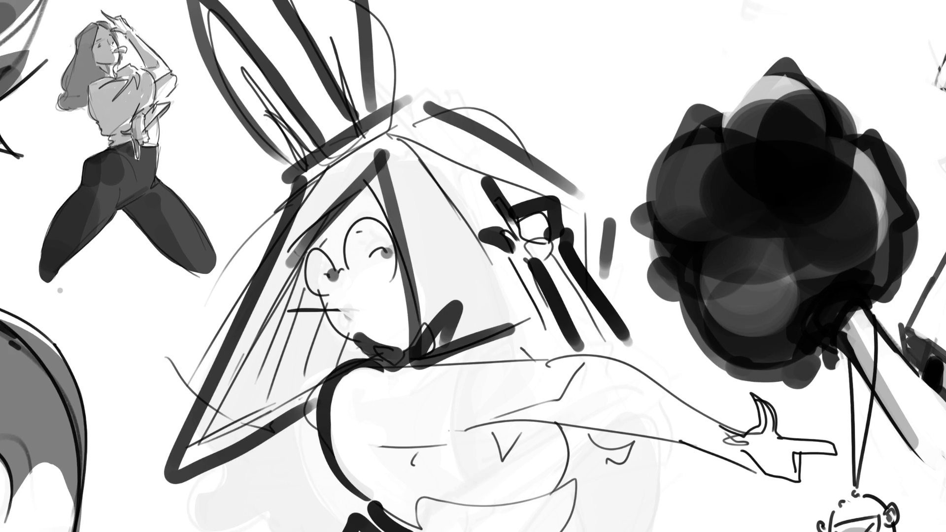
# - Dab grey shading around the eyes, darken the right pupil and add a blush below it
pyautogui.click(389, 266)
pyautogui.click(387, 253)
pyautogui.click(358, 229)
pyautogui.click(317, 254)
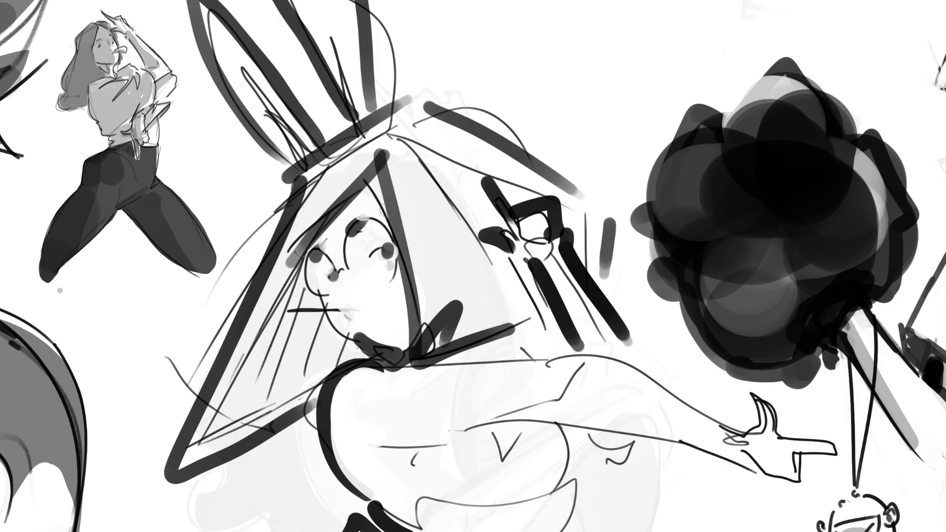
pyautogui.click(377, 248)
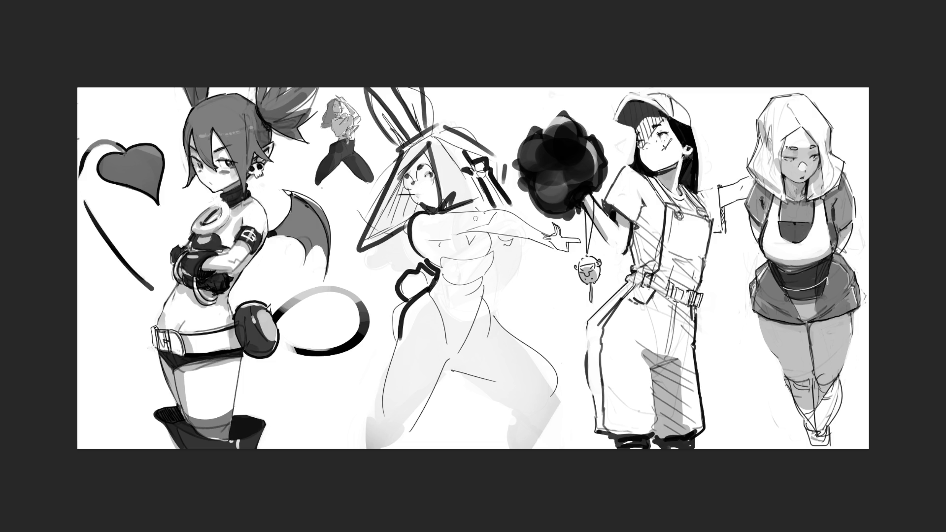
# - Outline the bunny girl's torso, V-shaped leotard neckline and both hip sides
pyautogui.moveTo(440, 243); pyautogui.dragTo(446, 266)
pyautogui.moveTo(465, 233)
pyautogui.mouseDown()
pyautogui.moveTo(483, 233)
pyautogui.moveTo(487, 257)
pyautogui.moveTo(451, 352)
pyautogui.mouseUp()
pyautogui.moveTo(484, 291); pyautogui.dragTo(455, 361)
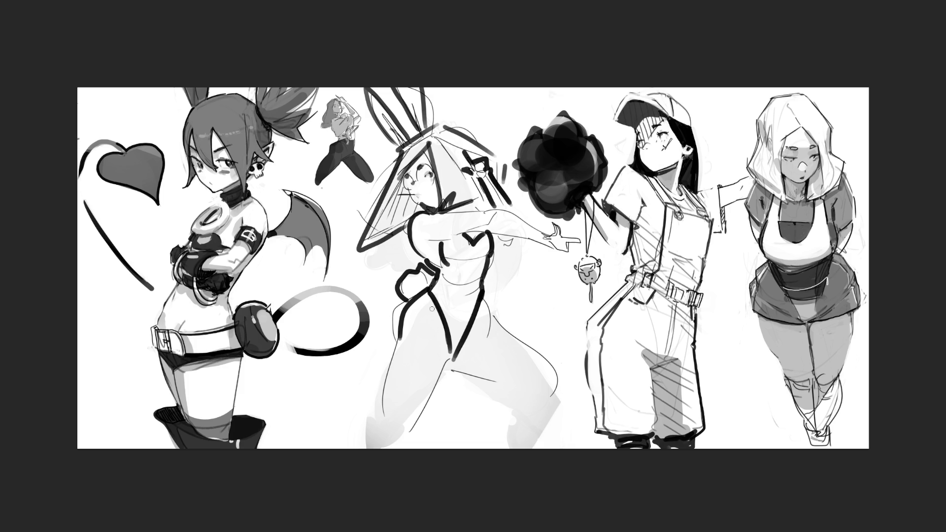
# - Outline her left leg, covering thigh, outer side and inner thigh
pyautogui.moveTo(447, 359); pyautogui.dragTo(420, 417)
pyautogui.moveTo(400, 339); pyautogui.dragTo(398, 354)
pyautogui.moveTo(392, 369); pyautogui.dragTo(390, 418)
pyautogui.moveTo(400, 432)
pyautogui.mouseDown()
pyautogui.moveTo(436, 390)
pyautogui.moveTo(447, 354)
pyautogui.moveTo(501, 380)
pyautogui.mouseUp()
# - Replace the long outer hip curve with two short strokes for the upper and lower hip
pyautogui.moveTo(482, 296); pyautogui.dragTo(557, 374)
pyautogui.hotkey('ctrl', 'z')
pyautogui.moveTo(480, 297); pyautogui.dragTo(495, 324)
pyautogui.moveTo(536, 349); pyautogui.dragTo(561, 372)
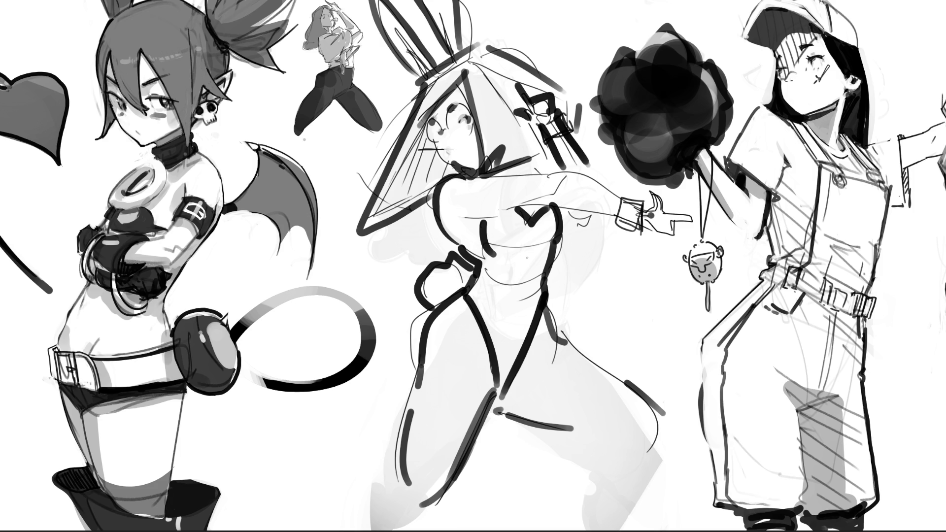
# - Paint the leotard black, then sweep a large brush over the bunny figure to fade it grey
pyautogui.moveTo(509, 242)
pyautogui.mouseDown()
pyautogui.moveTo(515, 222)
pyautogui.moveTo(508, 258)
pyautogui.moveTo(542, 231)
pyautogui.moveTo(508, 374)
pyautogui.moveTo(491, 309)
pyautogui.moveTo(510, 262)
pyautogui.moveTo(481, 306)
pyautogui.moveTo(510, 296)
pyautogui.moveTo(542, 360)
pyautogui.moveTo(518, 399)
pyautogui.moveTo(582, 384)
pyautogui.moveTo(608, 390)
pyautogui.moveTo(535, 384)
pyautogui.moveTo(563, 359)
pyautogui.moveTo(679, 452)
pyautogui.mouseUp()
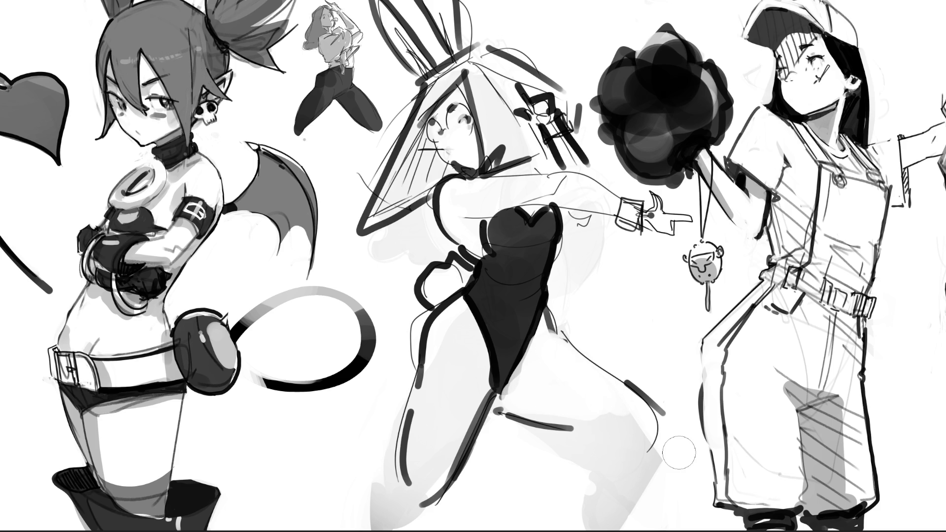
pyautogui.moveTo(267, 380); pyautogui.dragTo(265, 370)
pyautogui.moveTo(399, 291); pyautogui.dragTo(438, 3)
pyautogui.moveTo(498, 2)
pyautogui.mouseDown()
pyautogui.moveTo(468, 247)
pyautogui.moveTo(503, 433)
pyautogui.moveTo(447, 371)
pyautogui.moveTo(473, 384)
pyautogui.moveTo(497, 422)
pyautogui.mouseUp()
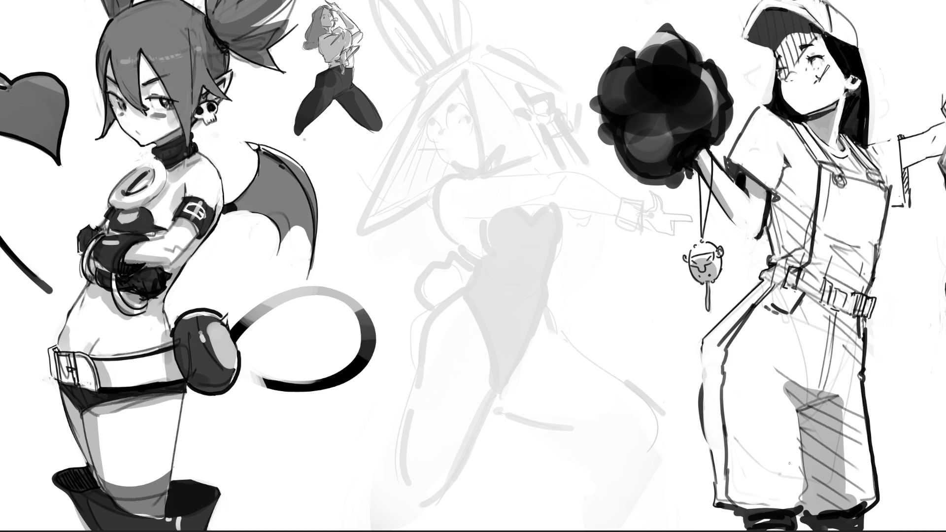
# - Redraw an ear curve, the closed eyes and the jaw line in dark pen over the faded sketch
pyautogui.moveTo(423, 128)
pyautogui.mouseDown()
pyautogui.moveTo(426, 143)
pyautogui.moveTo(440, 145)
pyautogui.moveTo(443, 110)
pyautogui.moveTo(476, 134)
pyautogui.moveTo(460, 139)
pyautogui.mouseUp()
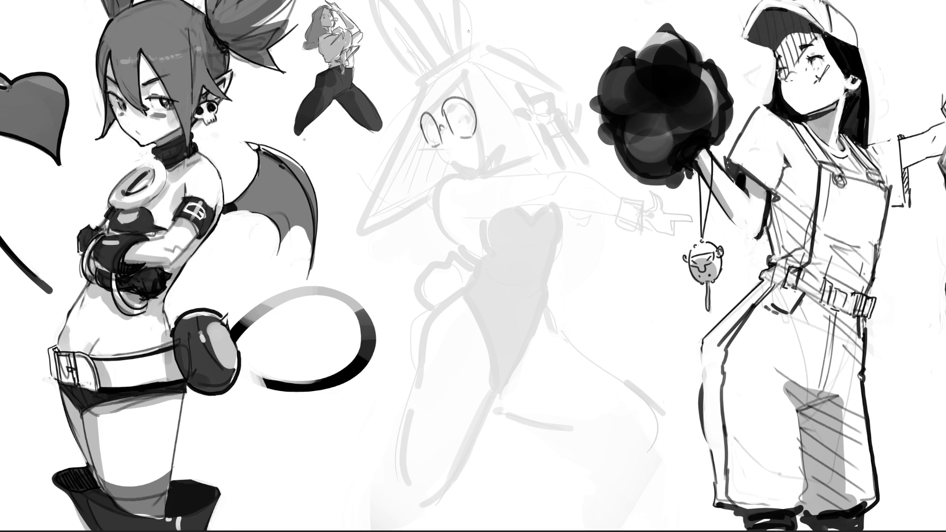
pyautogui.moveTo(458, 119); pyautogui.dragTo(470, 120)
pyautogui.moveTo(450, 109); pyautogui.dragTo(453, 102)
pyautogui.moveTo(442, 125); pyautogui.dragTo(442, 141)
pyautogui.moveTo(437, 150)
pyautogui.mouseDown()
pyautogui.moveTo(475, 175)
pyautogui.moveTo(501, 148)
pyautogui.moveTo(490, 175)
pyautogui.moveTo(503, 165)
pyautogui.moveTo(466, 177)
pyautogui.moveTo(481, 178)
pyautogui.mouseUp()
pyautogui.hotkey('ctrl', 'z')
pyautogui.hotkey('ctrl', 'z')
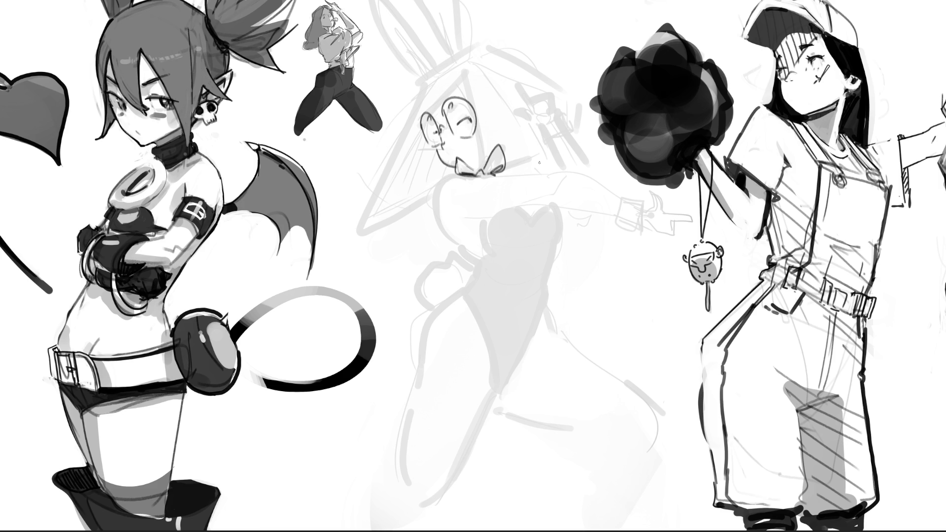
# - Outline the hair around the head and down the left side to the shoulder, undoing misplaced strokes
pyautogui.moveTo(422, 114); pyautogui.dragTo(469, 70)
pyautogui.moveTo(416, 96)
pyautogui.mouseDown()
pyautogui.moveTo(467, 53)
pyautogui.moveTo(473, 70)
pyautogui.mouseUp()
pyautogui.hotkey('ctrl', 'z')
pyautogui.hotkey('ctrl', 'z')
pyautogui.hotkey('ctrl', 'z')
pyautogui.moveTo(423, 110)
pyautogui.mouseDown()
pyautogui.moveTo(440, 70)
pyautogui.moveTo(412, 103)
pyautogui.moveTo(458, 79)
pyautogui.moveTo(409, 86)
pyautogui.mouseUp()
pyautogui.hotkey('ctrl', 'z')
pyautogui.moveTo(457, 56)
pyautogui.mouseDown()
pyautogui.moveTo(485, 143)
pyautogui.moveTo(517, 150)
pyautogui.mouseUp()
pyautogui.hotkey('ctrl', 'z')
pyautogui.moveTo(461, 66); pyautogui.dragTo(517, 139)
pyautogui.moveTo(461, 52)
pyautogui.mouseDown()
pyautogui.moveTo(496, 45)
pyautogui.moveTo(558, 109)
pyautogui.mouseUp()
pyautogui.moveTo(411, 100)
pyautogui.mouseDown()
pyautogui.moveTo(403, 166)
pyautogui.moveTo(423, 167)
pyautogui.mouseUp()
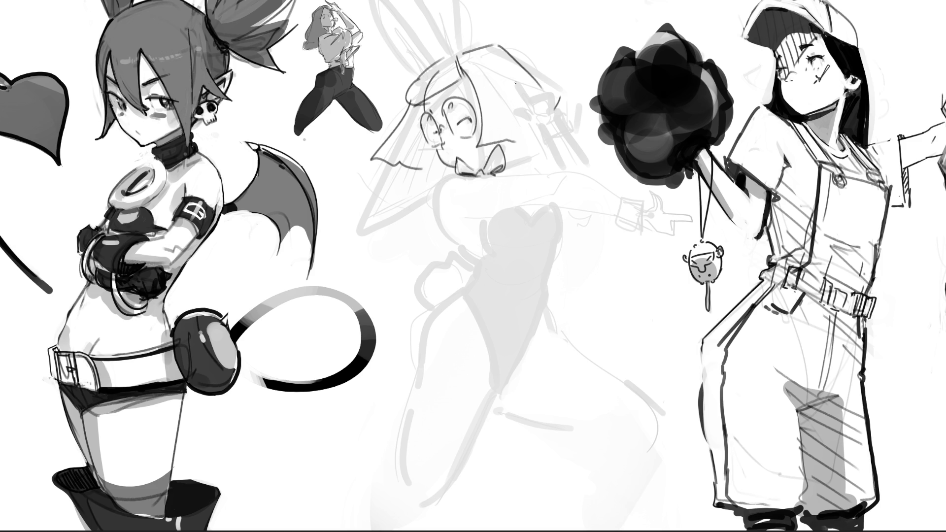
# - Add an eyelash over the closed right eye, extend the bow rightward and sketch the bunny ears
pyautogui.moveTo(459, 123); pyautogui.dragTo(467, 117)
pyautogui.moveTo(511, 148); pyautogui.dragTo(538, 141)
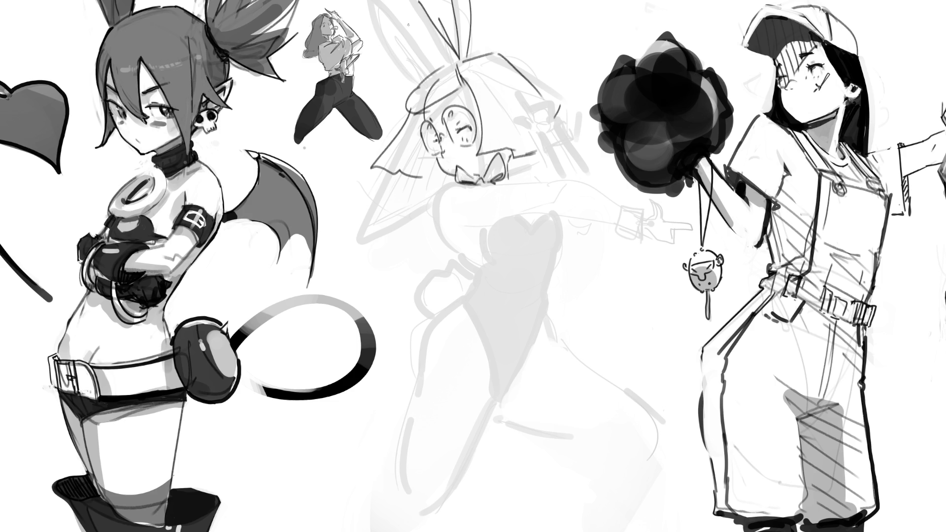
pyautogui.moveTo(394, 30); pyautogui.dragTo(431, 79)
pyautogui.moveTo(409, 2)
pyautogui.mouseDown()
pyautogui.moveTo(428, 74)
pyautogui.moveTo(433, 67)
pyautogui.mouseUp()
pyautogui.moveTo(377, 11); pyautogui.dragTo(429, 71)
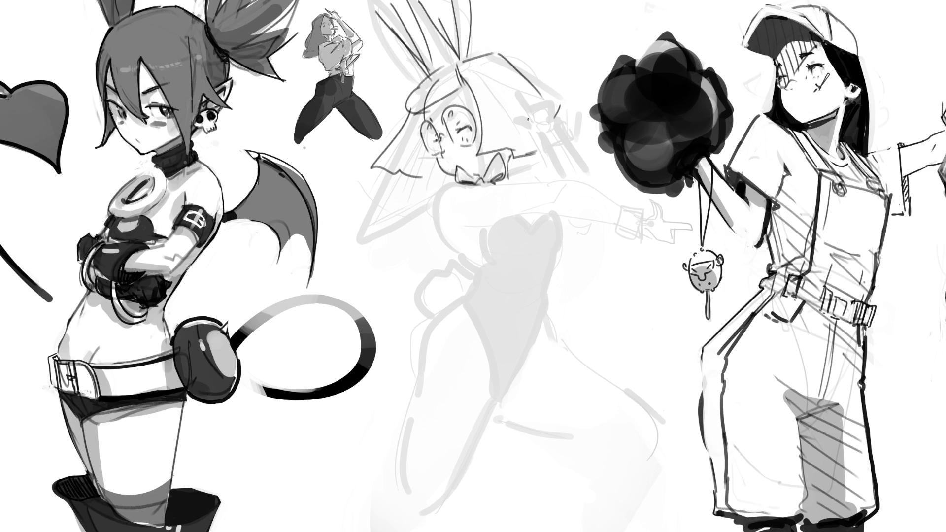
# - Ink a closed eye, a hair strand, the raised hand's fingers and a wrist cuff near the bow
pyautogui.moveTo(514, 124); pyautogui.dragTo(540, 117)
pyautogui.moveTo(514, 87)
pyautogui.mouseDown()
pyautogui.moveTo(545, 121)
pyautogui.moveTo(543, 102)
pyautogui.moveTo(552, 100)
pyautogui.mouseUp()
pyautogui.moveTo(552, 112)
pyautogui.mouseDown()
pyautogui.moveTo(558, 119)
pyautogui.moveTo(560, 100)
pyautogui.mouseUp()
pyautogui.moveTo(559, 100)
pyautogui.mouseDown()
pyautogui.moveTo(559, 138)
pyautogui.moveTo(574, 128)
pyautogui.mouseUp()
pyautogui.moveTo(574, 127)
pyautogui.mouseDown()
pyautogui.moveTo(577, 148)
pyautogui.moveTo(547, 159)
pyautogui.mouseUp()
pyautogui.moveTo(548, 158)
pyautogui.mouseDown()
pyautogui.moveTo(579, 156)
pyautogui.moveTo(568, 183)
pyautogui.moveTo(593, 180)
pyautogui.mouseUp()
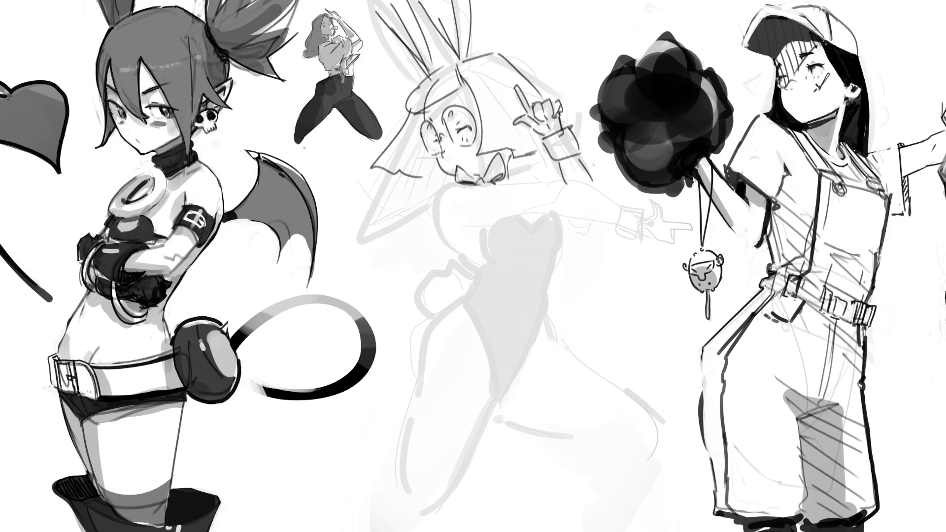
pyautogui.moveTo(544, 162); pyautogui.dragTo(505, 168)
pyautogui.moveTo(543, 168)
pyautogui.mouseDown()
pyautogui.moveTo(508, 175)
pyautogui.moveTo(543, 150)
pyautogui.mouseUp()
# - Add thin face and hair lines, with hatching in the hair above the bow
pyautogui.moveTo(407, 114)
pyautogui.mouseDown()
pyautogui.moveTo(417, 140)
pyautogui.moveTo(389, 170)
pyautogui.mouseUp()
pyautogui.moveTo(422, 110); pyautogui.dragTo(422, 170)
pyautogui.moveTo(424, 131); pyautogui.dragTo(420, 176)
pyautogui.moveTo(428, 162); pyautogui.dragTo(432, 181)
pyautogui.moveTo(430, 178); pyautogui.dragTo(453, 184)
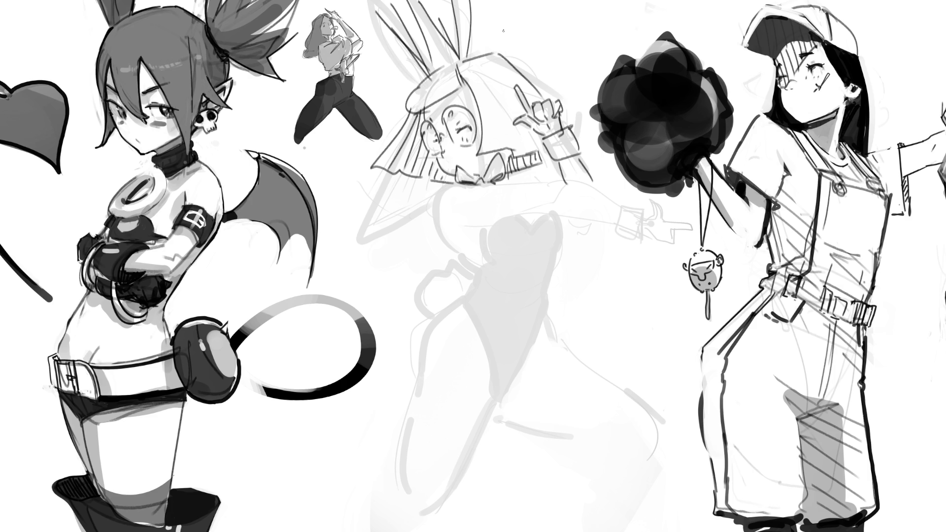
# - Ink the bust, collar, shoulder and outstretched arm ending in a wrist cuff
pyautogui.moveTo(452, 182); pyautogui.dragTo(433, 220)
pyautogui.moveTo(462, 222); pyautogui.dragTo(469, 223)
pyautogui.moveTo(479, 186)
pyautogui.mouseDown()
pyautogui.moveTo(461, 184)
pyautogui.moveTo(532, 182)
pyautogui.mouseUp()
pyautogui.moveTo(478, 225)
pyautogui.mouseDown()
pyautogui.moveTo(539, 215)
pyautogui.moveTo(528, 203)
pyautogui.moveTo(605, 195)
pyautogui.mouseUp()
pyautogui.moveTo(538, 223)
pyautogui.mouseDown()
pyautogui.moveTo(618, 215)
pyautogui.moveTo(634, 238)
pyautogui.mouseUp()
# - Draw the outstretched hand's fingers and cuff lines, redoing misplaced strokes
pyautogui.moveTo(643, 204); pyautogui.dragTo(700, 210)
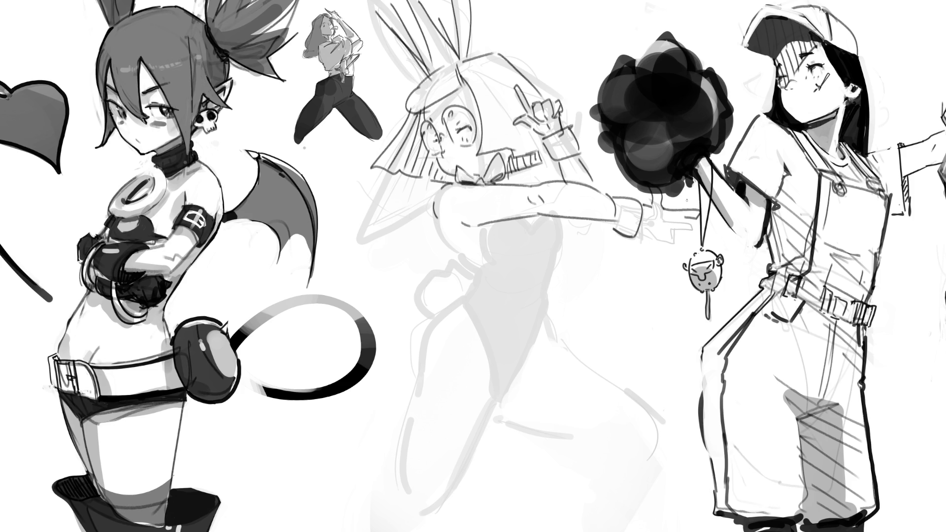
pyautogui.hotkey('ctrl', 'z')
pyautogui.hotkey('ctrl', 'z')
pyautogui.hotkey('ctrl', 'z')
pyautogui.moveTo(643, 204)
pyautogui.mouseDown()
pyautogui.moveTo(708, 222)
pyautogui.moveTo(675, 220)
pyautogui.mouseUp()
pyautogui.hotkey('ctrl', 'z')
pyautogui.hotkey('ctrl', 'z')
pyautogui.moveTo(671, 216)
pyautogui.mouseDown()
pyautogui.moveTo(706, 221)
pyautogui.moveTo(643, 230)
pyautogui.moveTo(652, 237)
pyautogui.mouseUp()
pyautogui.moveTo(653, 237)
pyautogui.mouseDown()
pyautogui.moveTo(682, 246)
pyautogui.moveTo(671, 245)
pyautogui.mouseUp()
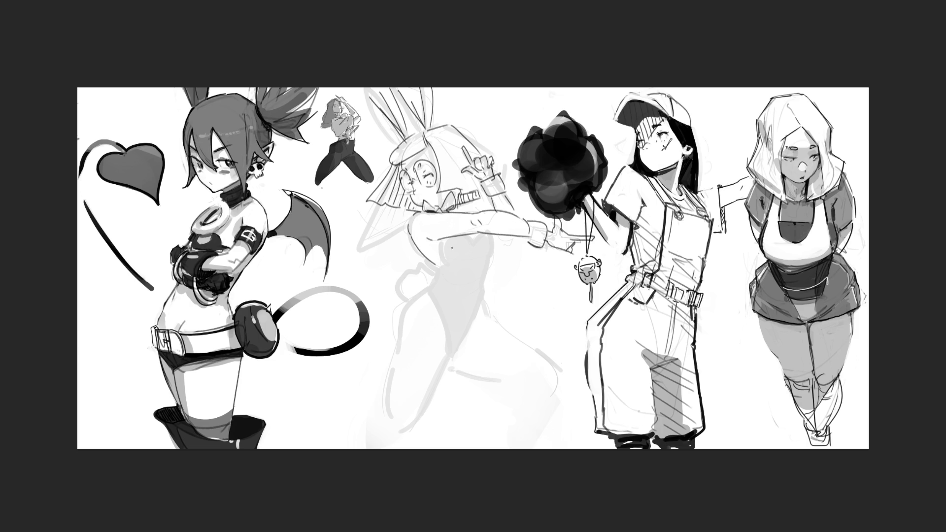
# - Darken the bunny girl's left chest outline down toward her hip
pyautogui.moveTo(457, 241)
pyautogui.mouseDown()
pyautogui.moveTo(450, 263)
pyautogui.moveTo(480, 248)
pyautogui.moveTo(497, 269)
pyautogui.moveTo(477, 304)
pyautogui.mouseUp()
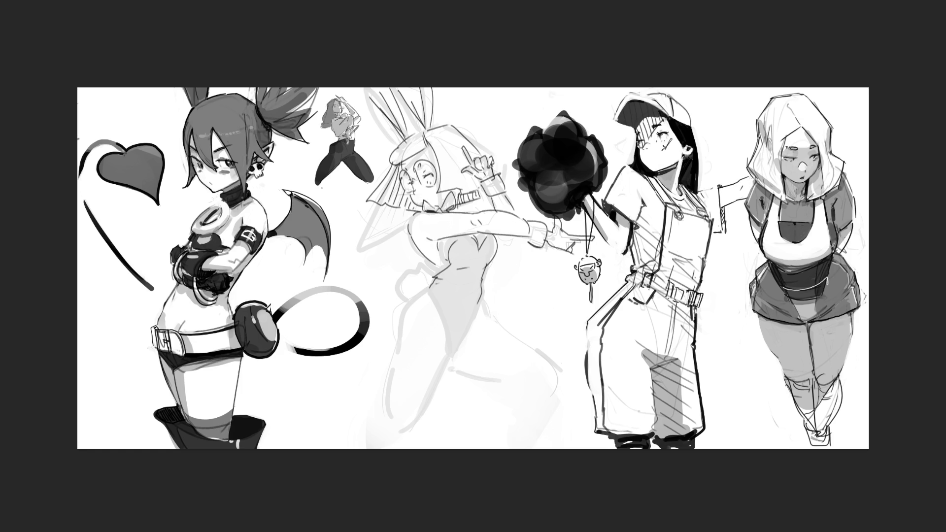
# - Darken the leotard's left and right edges and the hip curve around the upper thighs
pyautogui.moveTo(421, 265)
pyautogui.mouseDown()
pyautogui.moveTo(392, 276)
pyautogui.moveTo(403, 303)
pyautogui.moveTo(442, 329)
pyautogui.mouseUp()
pyautogui.hotkey('ctrl', 'z')
pyautogui.moveTo(430, 288); pyautogui.dragTo(449, 352)
pyautogui.moveTo(483, 299); pyautogui.dragTo(455, 358)
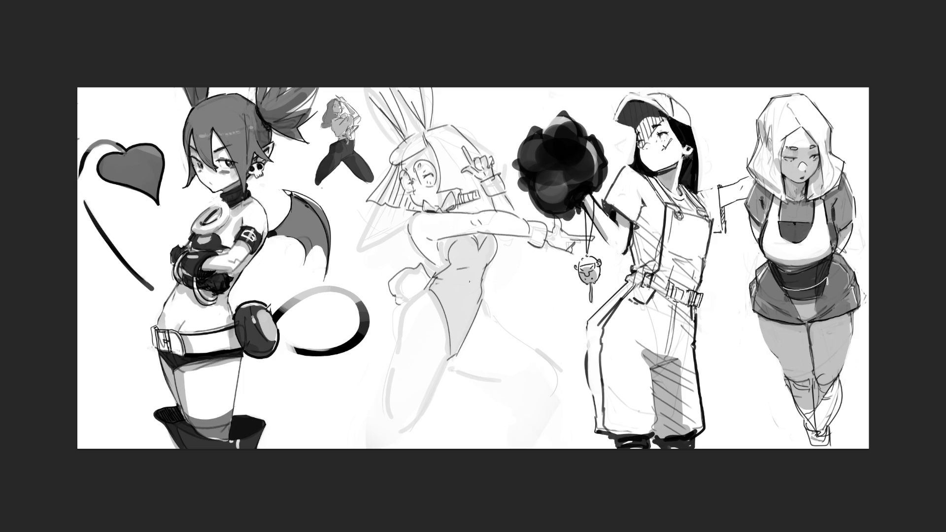
pyautogui.moveTo(487, 300); pyautogui.dragTo(489, 323)
pyautogui.moveTo(450, 370); pyautogui.dragTo(530, 389)
pyautogui.moveTo(491, 317)
pyautogui.mouseDown()
pyautogui.moveTo(520, 331)
pyautogui.moveTo(558, 389)
pyautogui.mouseUp()
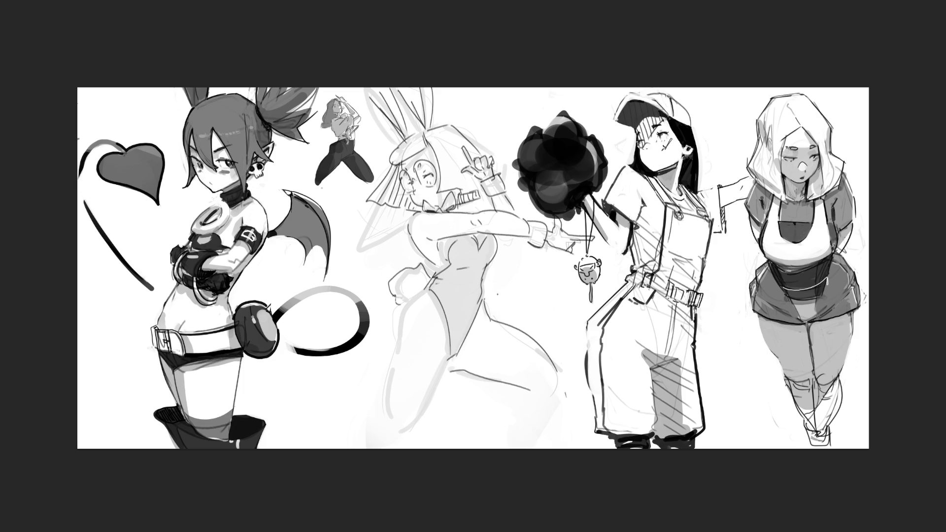
# - Retrace the thigh down to the knee and shin with firmer strokes and hatching below the knee
pyautogui.moveTo(417, 291); pyautogui.dragTo(398, 327)
pyautogui.moveTo(399, 326)
pyautogui.mouseDown()
pyautogui.moveTo(394, 428)
pyautogui.moveTo(446, 369)
pyautogui.mouseUp()
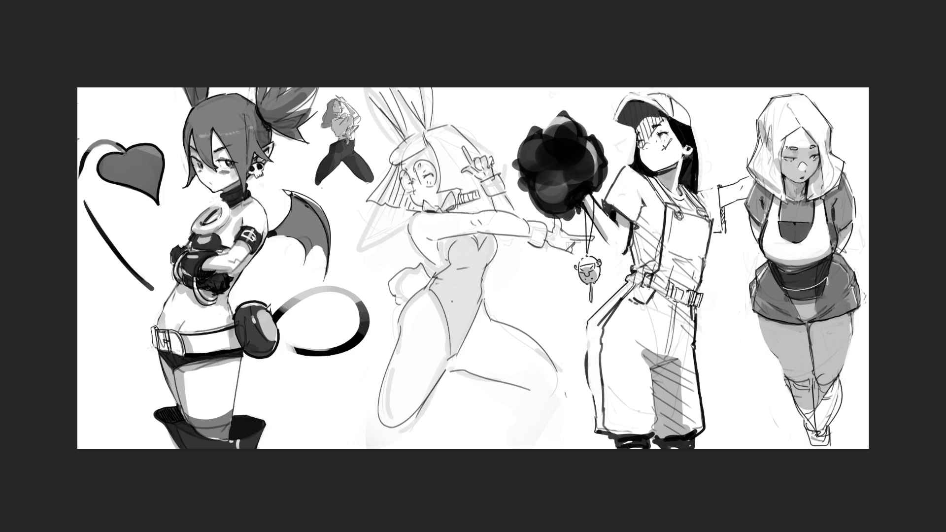
pyautogui.moveTo(384, 429)
pyautogui.mouseDown()
pyautogui.moveTo(413, 438)
pyautogui.moveTo(386, 440)
pyautogui.mouseUp()
pyautogui.moveTo(386, 388); pyautogui.dragTo(367, 449)
pyautogui.moveTo(421, 417)
pyautogui.mouseDown()
pyautogui.moveTo(399, 448)
pyautogui.moveTo(410, 437)
pyautogui.mouseUp()
pyautogui.moveTo(553, 360)
pyautogui.mouseDown()
pyautogui.moveTo(569, 403)
pyautogui.moveTo(498, 433)
pyautogui.mouseUp()
pyautogui.moveTo(569, 396); pyautogui.dragTo(534, 435)
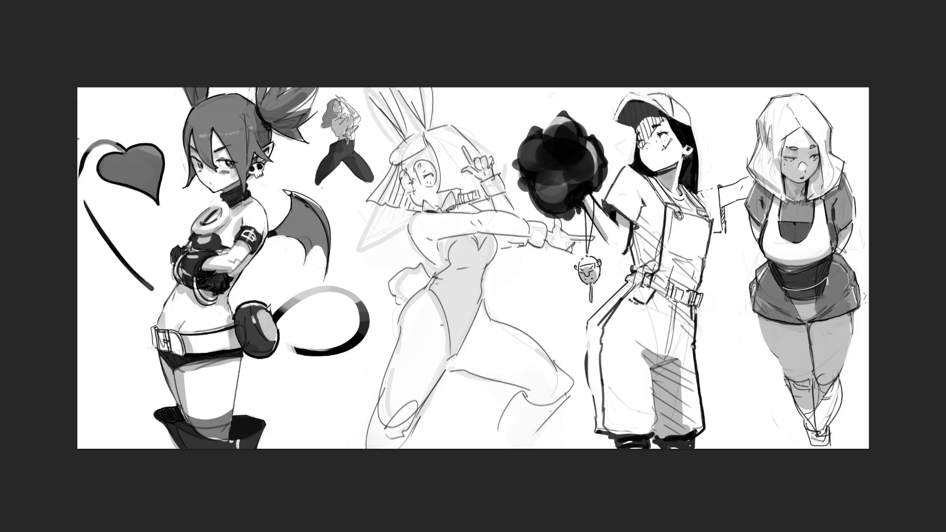
pyautogui.moveTo(448, 365); pyautogui.dragTo(468, 372)
# - Lasso-select the ears, the leotard's leg opening and the head
pyautogui.moveTo(407, 137)
pyautogui.mouseDown()
pyautogui.moveTo(385, 93)
pyautogui.moveTo(418, 100)
pyautogui.moveTo(422, 88)
pyautogui.moveTo(426, 140)
pyautogui.moveTo(400, 168)
pyautogui.moveTo(409, 182)
pyautogui.moveTo(375, 197)
pyautogui.moveTo(392, 211)
pyautogui.moveTo(425, 216)
pyautogui.moveTo(401, 163)
pyautogui.moveTo(426, 210)
pyautogui.moveTo(445, 214)
pyautogui.moveTo(460, 195)
pyautogui.moveTo(429, 211)
pyautogui.moveTo(461, 198)
pyautogui.moveTo(444, 182)
pyautogui.moveTo(446, 123)
pyautogui.moveTo(480, 148)
pyautogui.moveTo(468, 170)
pyautogui.moveTo(488, 197)
pyautogui.moveTo(474, 171)
pyautogui.mouseUp()
pyautogui.moveTo(435, 284)
pyautogui.mouseDown()
pyautogui.moveTo(464, 352)
pyautogui.moveTo(502, 250)
pyautogui.moveTo(485, 245)
pyautogui.mouseUp()
pyautogui.moveTo(461, 207)
pyautogui.mouseDown()
pyautogui.moveTo(363, 64)
pyautogui.moveTo(466, 266)
pyautogui.mouseUp()
# - Fill the selected hair and leotard with black using a large brush, then deselect
pyautogui.press('b')
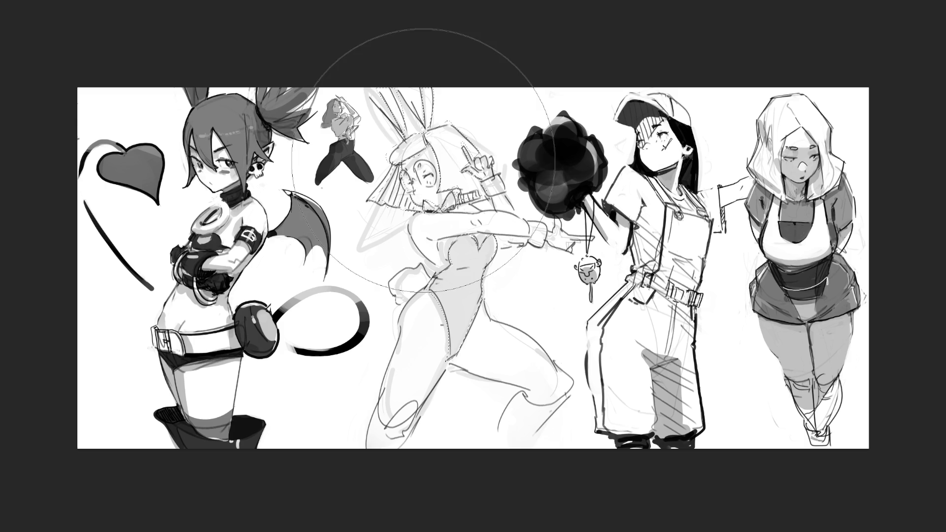
pyautogui.moveTo(454, 156); pyautogui.dragTo(438, 424)
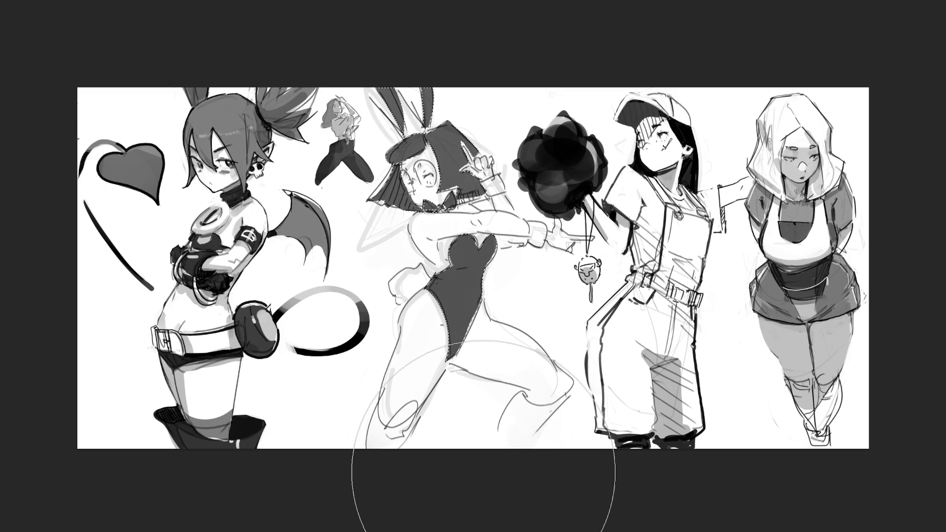
pyautogui.press('l')
pyautogui.hotkey('ctrl', 'd')
pyautogui.press('b')
# - Shade the bunny girl's ears, face, shoulder and both arms grey with a smaller brush
pyautogui.press('[')
pyautogui.press('[')
pyautogui.press('[')
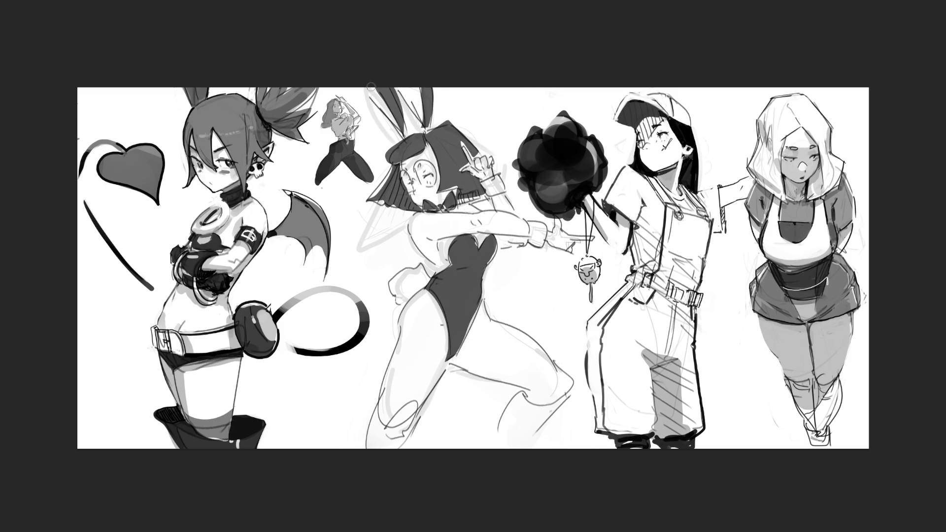
pyautogui.moveTo(421, 98)
pyautogui.mouseDown()
pyautogui.moveTo(429, 127)
pyautogui.moveTo(419, 157)
pyautogui.moveTo(397, 173)
pyautogui.moveTo(400, 202)
pyautogui.moveTo(423, 167)
pyautogui.moveTo(412, 188)
pyautogui.mouseUp()
pyautogui.moveTo(439, 158)
pyautogui.mouseDown()
pyautogui.moveTo(453, 185)
pyautogui.moveTo(486, 196)
pyautogui.moveTo(474, 210)
pyautogui.mouseUp()
pyautogui.moveTo(417, 236)
pyautogui.mouseDown()
pyautogui.moveTo(429, 251)
pyautogui.moveTo(446, 225)
pyautogui.moveTo(468, 225)
pyautogui.moveTo(446, 244)
pyautogui.moveTo(451, 274)
pyautogui.moveTo(452, 245)
pyautogui.moveTo(433, 286)
pyautogui.moveTo(446, 280)
pyautogui.moveTo(404, 291)
pyautogui.moveTo(392, 283)
pyautogui.moveTo(416, 335)
pyautogui.moveTo(396, 359)
pyautogui.moveTo(375, 444)
pyautogui.moveTo(469, 340)
pyautogui.moveTo(523, 374)
pyautogui.moveTo(525, 423)
pyautogui.mouseUp()
pyautogui.moveTo(509, 252)
pyautogui.mouseDown()
pyautogui.moveTo(465, 224)
pyautogui.moveTo(582, 249)
pyautogui.mouseUp()
pyautogui.moveTo(481, 165); pyautogui.dragTo(505, 214)
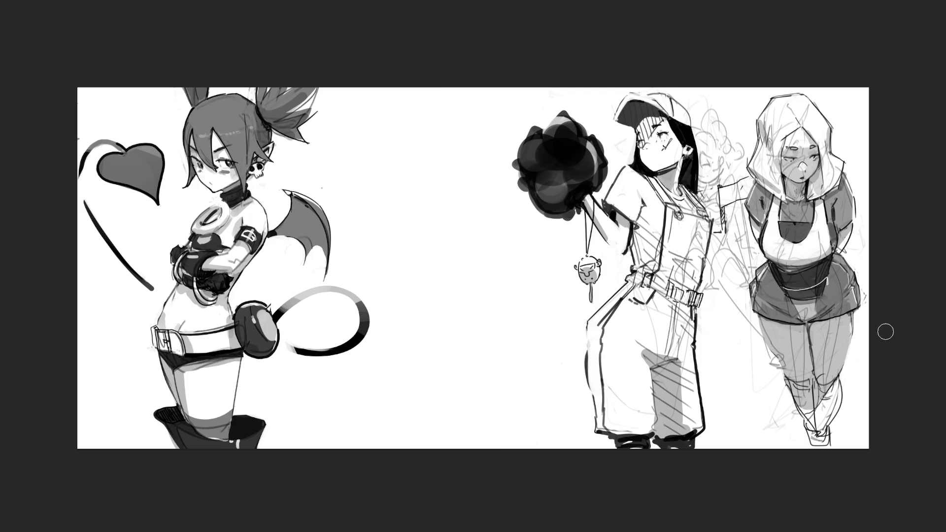
# - Move the rough two-figure sketch layer into the empty centre gap and zoom in on it
pyautogui.hotkey('ctrl', 't')
pyautogui.moveTo(759, 240)
pyautogui.mouseDown()
pyautogui.moveTo(575, 255)
pyautogui.moveTo(562, 293)
pyautogui.moveTo(427, 256)
pyautogui.mouseUp()
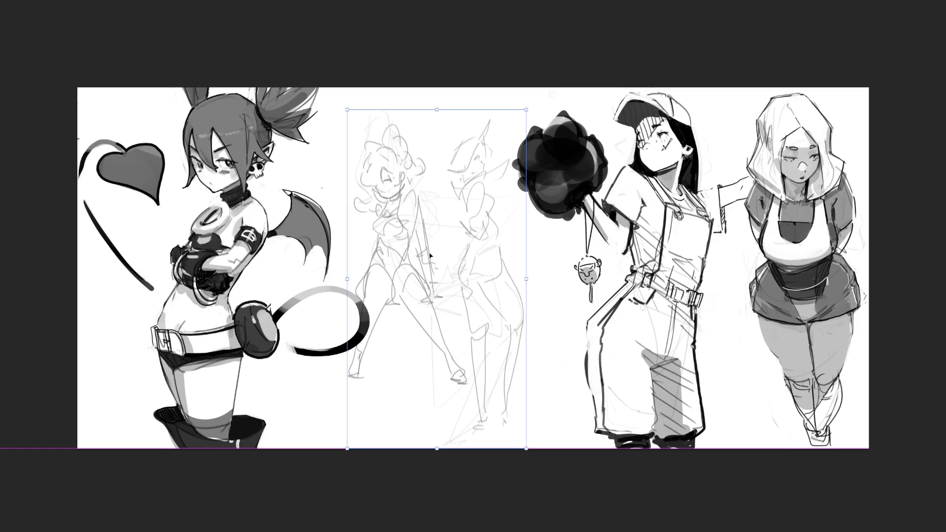
pyautogui.press('Return')
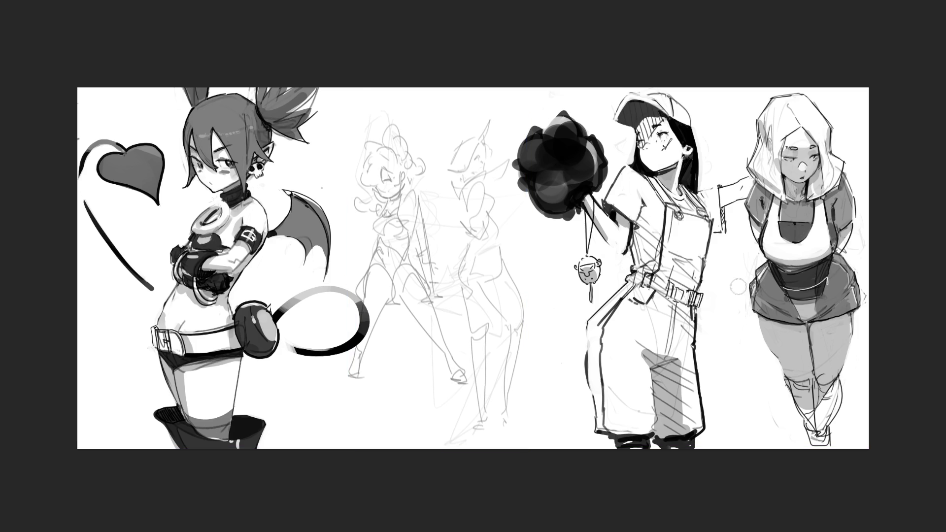
pyautogui.press('+')
pyautogui.press('+')
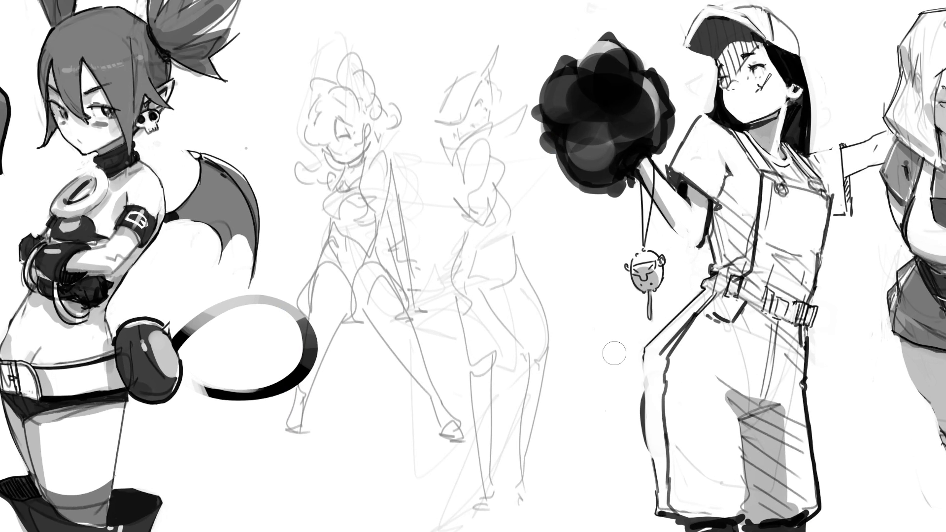
# - With a fine brush tip, redraw the curly-haired girl's face, head outline and curls
pyautogui.press(']')
pyautogui.press(']')
pyautogui.press(']')
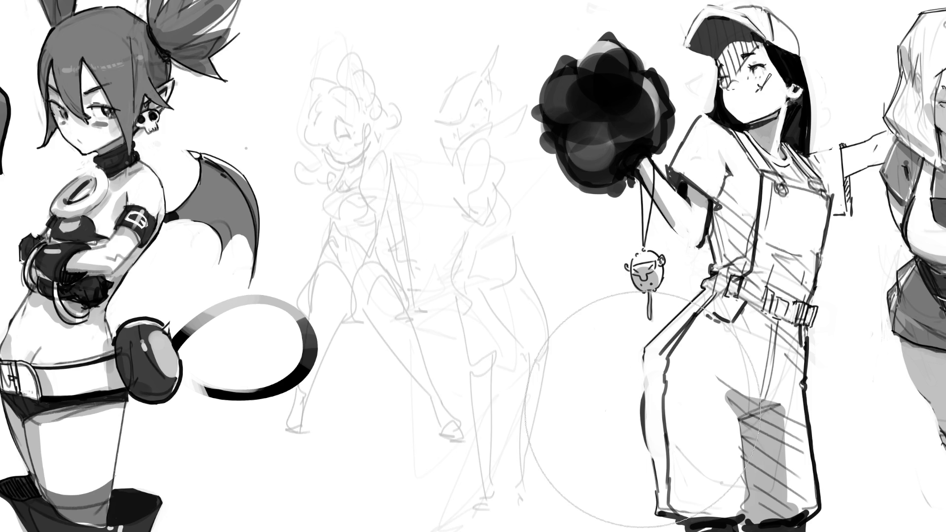
pyautogui.press('[')
pyautogui.press('[')
pyautogui.press('[')
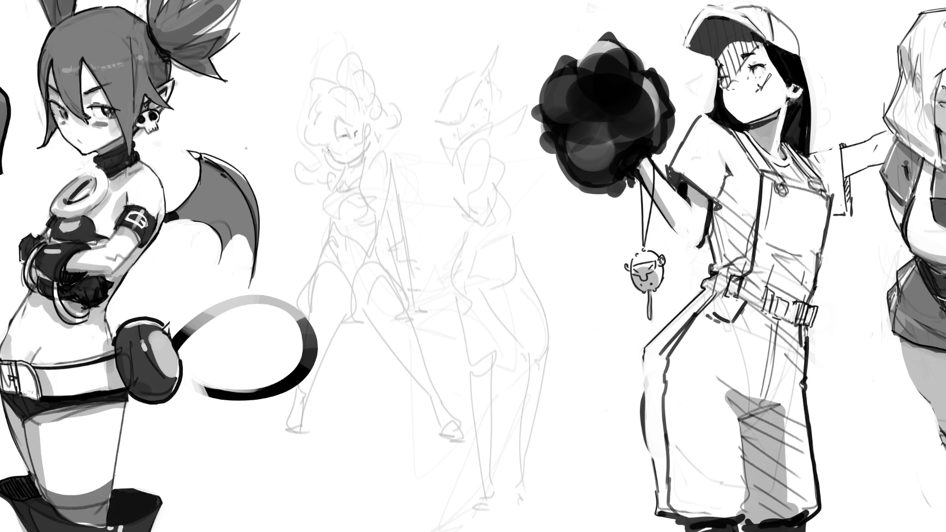
pyautogui.moveTo(323, 144)
pyautogui.mouseDown()
pyautogui.moveTo(345, 164)
pyautogui.moveTo(377, 130)
pyautogui.moveTo(336, 137)
pyautogui.mouseUp()
pyautogui.moveTo(319, 102)
pyautogui.mouseDown()
pyautogui.moveTo(298, 132)
pyautogui.moveTo(317, 141)
pyautogui.moveTo(358, 123)
pyautogui.moveTo(377, 129)
pyautogui.moveTo(366, 93)
pyautogui.mouseUp()
pyautogui.moveTo(367, 113)
pyautogui.mouseDown()
pyautogui.moveTo(373, 125)
pyautogui.moveTo(378, 107)
pyautogui.moveTo(404, 130)
pyautogui.moveTo(397, 144)
pyautogui.mouseUp()
pyautogui.moveTo(364, 93)
pyautogui.mouseDown()
pyautogui.moveTo(364, 72)
pyautogui.moveTo(304, 92)
pyautogui.mouseUp()
pyautogui.moveTo(303, 137)
pyautogui.mouseDown()
pyautogui.moveTo(332, 169)
pyautogui.moveTo(363, 157)
pyautogui.moveTo(365, 166)
pyautogui.moveTo(343, 176)
pyautogui.moveTo(358, 168)
pyautogui.mouseUp()
# - Redraw her shoulder, bust, waist, hips, thighs, legs and feet in firm lines
pyautogui.moveTo(364, 157); pyautogui.dragTo(371, 230)
pyautogui.moveTo(346, 168)
pyautogui.mouseDown()
pyautogui.moveTo(338, 217)
pyautogui.moveTo(373, 218)
pyautogui.moveTo(327, 248)
pyautogui.moveTo(349, 272)
pyautogui.moveTo(372, 248)
pyautogui.moveTo(365, 266)
pyautogui.moveTo(386, 257)
pyautogui.moveTo(311, 277)
pyautogui.mouseUp()
pyautogui.moveTo(322, 247)
pyautogui.mouseDown()
pyautogui.moveTo(296, 313)
pyautogui.moveTo(301, 395)
pyautogui.moveTo(348, 303)
pyautogui.moveTo(346, 319)
pyautogui.mouseUp()
pyautogui.moveTo(354, 274)
pyautogui.mouseDown()
pyautogui.moveTo(348, 314)
pyautogui.moveTo(367, 330)
pyautogui.mouseUp()
pyautogui.moveTo(380, 259); pyautogui.dragTo(408, 320)
pyautogui.moveTo(378, 277)
pyautogui.mouseDown()
pyautogui.moveTo(393, 287)
pyautogui.moveTo(399, 310)
pyautogui.moveTo(373, 323)
pyautogui.mouseUp()
pyautogui.moveTo(358, 318); pyautogui.dragTo(418, 389)
pyautogui.moveTo(394, 298); pyautogui.dragTo(435, 441)
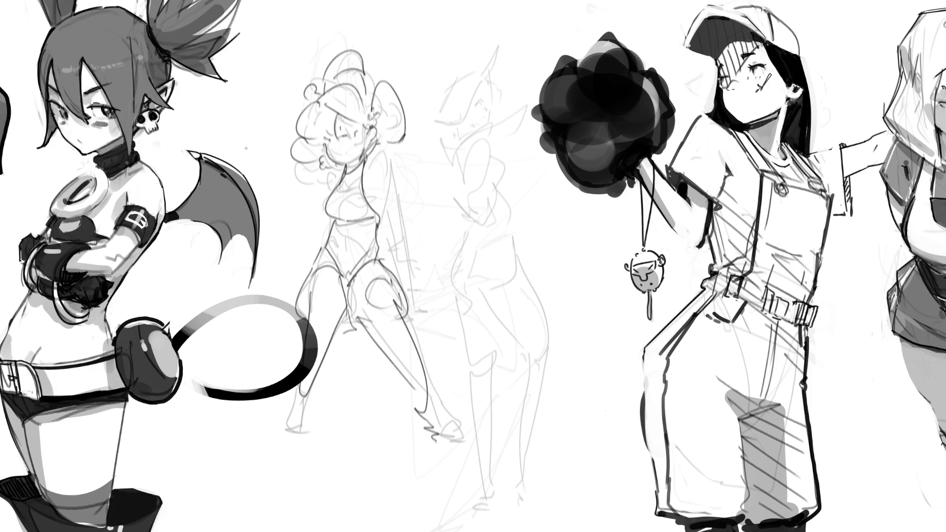
pyautogui.moveTo(330, 333); pyautogui.dragTo(302, 420)
pyautogui.moveTo(302, 419); pyautogui.dragTo(291, 433)
pyautogui.moveTo(288, 433); pyautogui.dragTo(319, 440)
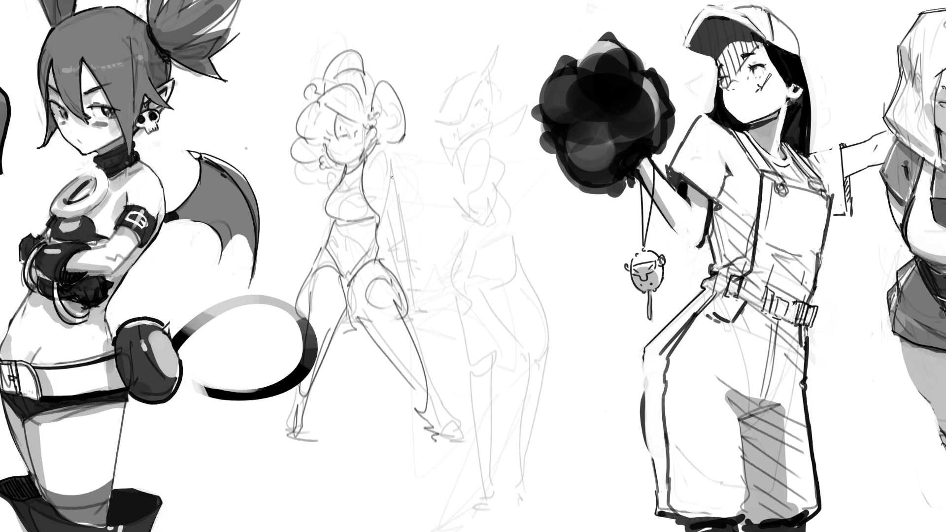
# - Draw her right and left arms, the left shoulder and the raised hand
pyautogui.moveTo(373, 183); pyautogui.dragTo(378, 218)
pyautogui.moveTo(375, 149); pyautogui.dragTo(412, 295)
pyautogui.moveTo(384, 229)
pyautogui.mouseDown()
pyautogui.moveTo(413, 308)
pyautogui.moveTo(431, 313)
pyautogui.mouseUp()
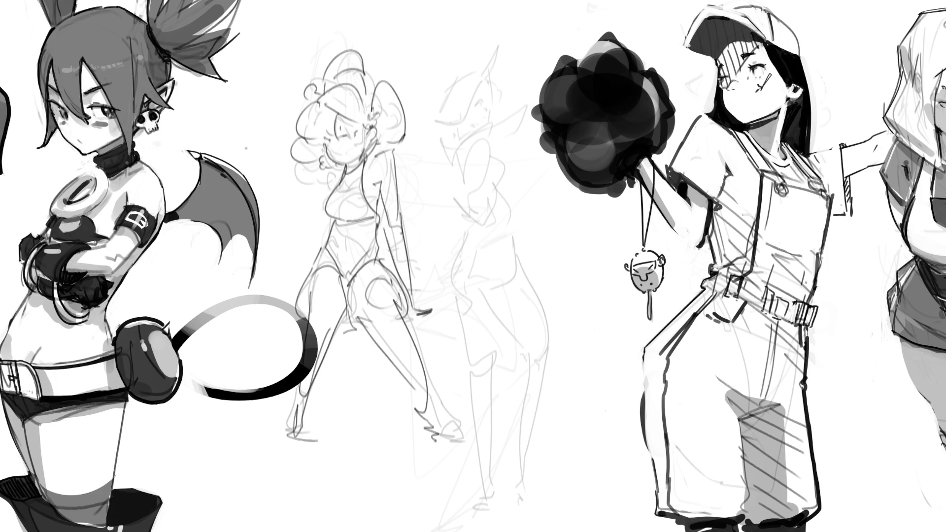
pyautogui.moveTo(295, 180); pyautogui.dragTo(317, 224)
pyautogui.moveTo(306, 191); pyautogui.dragTo(328, 215)
pyautogui.moveTo(325, 219); pyautogui.dragTo(336, 229)
pyautogui.moveTo(332, 169)
pyautogui.mouseDown()
pyautogui.moveTo(324, 191)
pyautogui.moveTo(281, 190)
pyautogui.moveTo(305, 195)
pyautogui.moveTo(278, 176)
pyautogui.moveTo(294, 166)
pyautogui.mouseUp()
pyautogui.moveTo(284, 166)
pyautogui.mouseDown()
pyautogui.moveTo(244, 148)
pyautogui.moveTo(284, 177)
pyautogui.mouseUp()
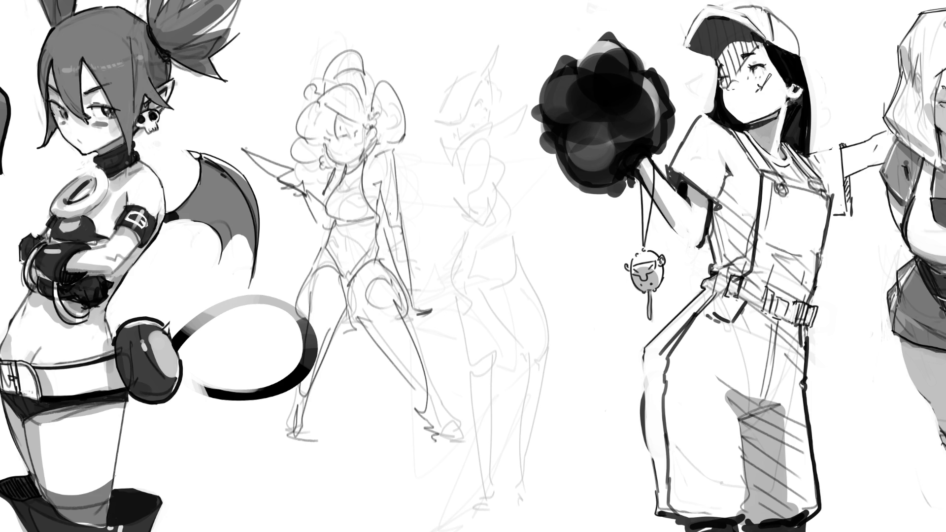
# - Add short strokes at the knees and a ground line under the feet
pyautogui.moveTo(338, 324); pyautogui.dragTo(417, 314)
pyautogui.moveTo(270, 318); pyautogui.dragTo(309, 321)
pyautogui.moveTo(394, 314); pyautogui.dragTo(433, 310)
pyautogui.moveTo(234, 436); pyautogui.dragTo(420, 448)
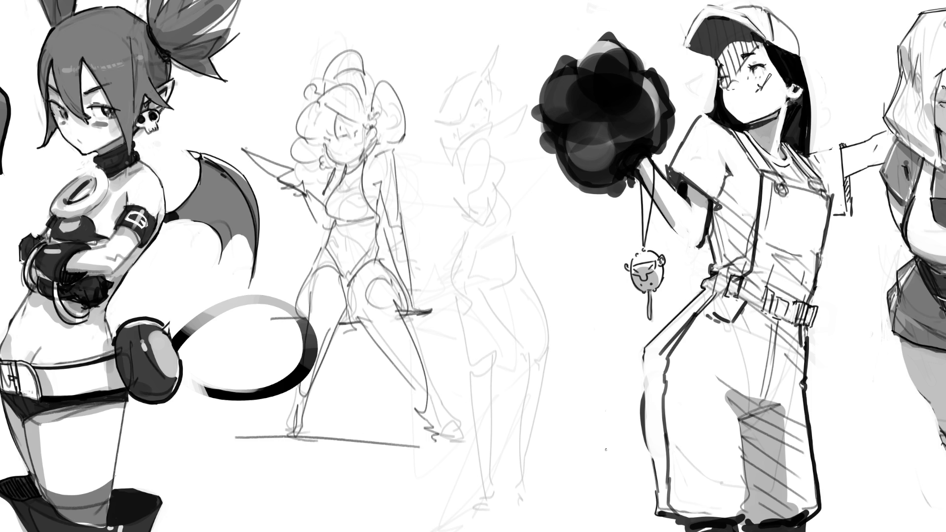
# - Begin the second figure's cap with its top, edge and side line
pyautogui.moveTo(446, 74)
pyautogui.mouseDown()
pyautogui.moveTo(433, 94)
pyautogui.moveTo(463, 121)
pyautogui.moveTo(492, 69)
pyautogui.moveTo(478, 60)
pyautogui.mouseUp()
pyautogui.moveTo(500, 64)
pyautogui.mouseDown()
pyautogui.moveTo(505, 78)
pyautogui.moveTo(483, 81)
pyautogui.mouseUp()
pyautogui.moveTo(503, 74); pyautogui.dragTo(504, 114)
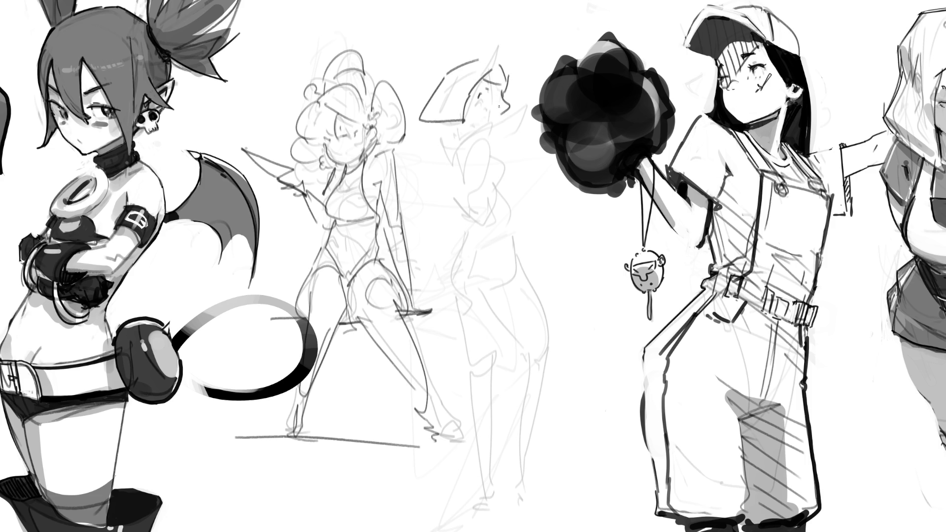
# - Draw the second figure's chin, neck, cap band and raised arm
pyautogui.moveTo(462, 125)
pyautogui.mouseDown()
pyautogui.moveTo(493, 127)
pyautogui.moveTo(447, 143)
pyautogui.mouseUp()
pyautogui.moveTo(447, 122); pyautogui.dragTo(468, 133)
pyautogui.moveTo(447, 163); pyautogui.dragTo(518, 147)
pyautogui.moveTo(467, 131)
pyautogui.mouseDown()
pyautogui.moveTo(508, 124)
pyautogui.moveTo(525, 144)
pyautogui.moveTo(547, 62)
pyautogui.mouseUp()
pyautogui.moveTo(536, 140)
pyautogui.mouseDown()
pyautogui.moveTo(544, 58)
pyautogui.moveTo(548, 73)
pyautogui.mouseUp()
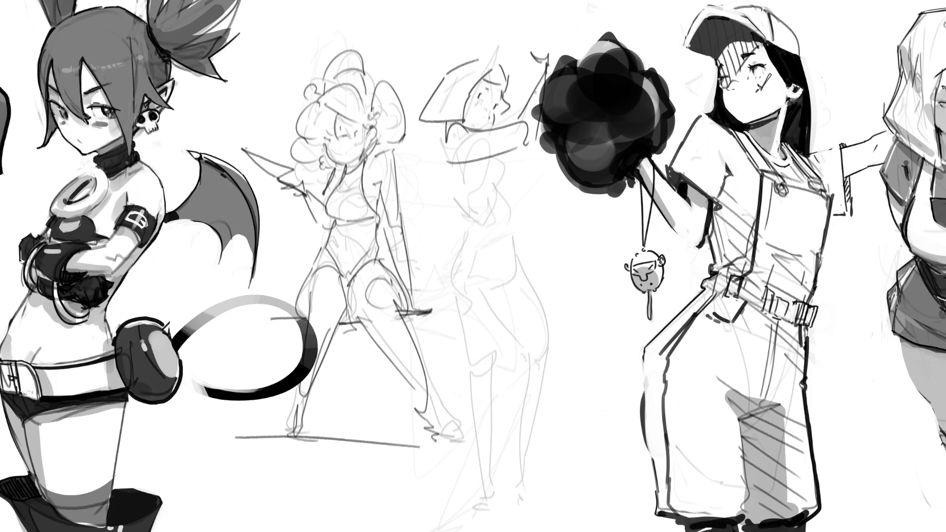
# - Draw her back contour, torso sides and waist and leg-opening lines
pyautogui.moveTo(445, 127); pyautogui.dragTo(470, 203)
pyautogui.moveTo(491, 166)
pyautogui.mouseDown()
pyautogui.moveTo(517, 209)
pyautogui.moveTo(515, 187)
pyautogui.mouseUp()
pyautogui.moveTo(458, 197)
pyautogui.mouseDown()
pyautogui.moveTo(472, 236)
pyautogui.moveTo(479, 228)
pyautogui.moveTo(521, 244)
pyautogui.moveTo(531, 294)
pyautogui.mouseUp()
pyautogui.moveTo(472, 225); pyautogui.dragTo(472, 315)
pyautogui.moveTo(523, 263); pyautogui.dragTo(472, 307)
pyautogui.moveTo(464, 249); pyautogui.dragTo(506, 238)
# - Undo the waist lines, redraw the hip and waist, and add a hip pocket
pyautogui.hotkey('ctrl', 'z')
pyautogui.hotkey('ctrl', 'z')
pyautogui.moveTo(466, 291)
pyautogui.mouseDown()
pyautogui.moveTo(482, 312)
pyautogui.moveTo(535, 295)
pyautogui.mouseUp()
pyautogui.moveTo(532, 272)
pyautogui.mouseDown()
pyautogui.moveTo(537, 294)
pyautogui.moveTo(475, 313)
pyautogui.mouseUp()
pyautogui.moveTo(462, 249); pyautogui.dragTo(511, 237)
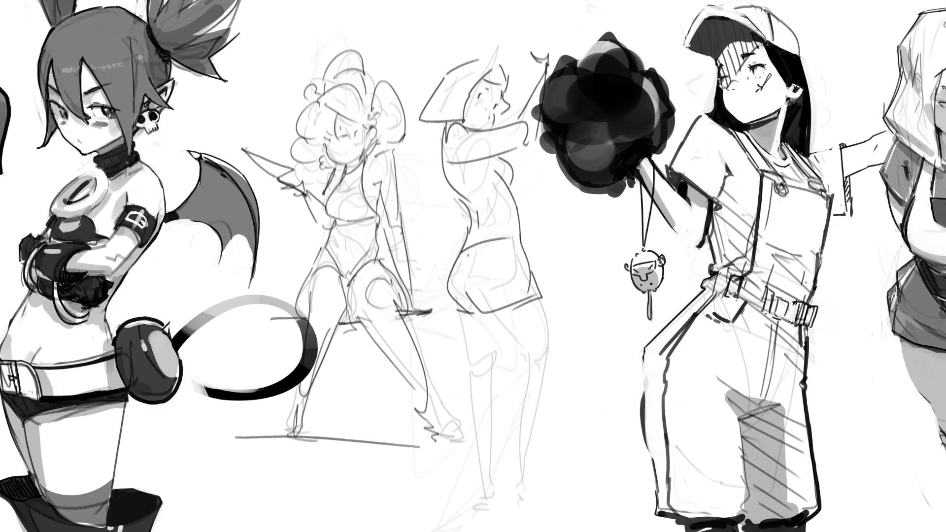
pyautogui.moveTo(476, 268)
pyautogui.mouseDown()
pyautogui.moveTo(491, 248)
pyautogui.moveTo(485, 285)
pyautogui.mouseUp()
pyautogui.moveTo(518, 239); pyautogui.dragTo(539, 297)
# - Try and undo a diagonal waist stroke, then draw the waist lines and cap brim
pyautogui.moveTo(467, 199); pyautogui.dragTo(500, 165)
pyautogui.hotkey('ctrl', 'z')
pyautogui.moveTo(464, 198)
pyautogui.mouseDown()
pyautogui.moveTo(505, 170)
pyautogui.moveTo(513, 198)
pyautogui.moveTo(516, 176)
pyautogui.mouseUp()
pyautogui.hotkey('ctrl', 'z')
pyautogui.hotkey('ctrl', 'z')
pyautogui.moveTo(438, 203)
pyautogui.mouseDown()
pyautogui.moveTo(472, 201)
pyautogui.moveTo(454, 223)
pyautogui.mouseUp()
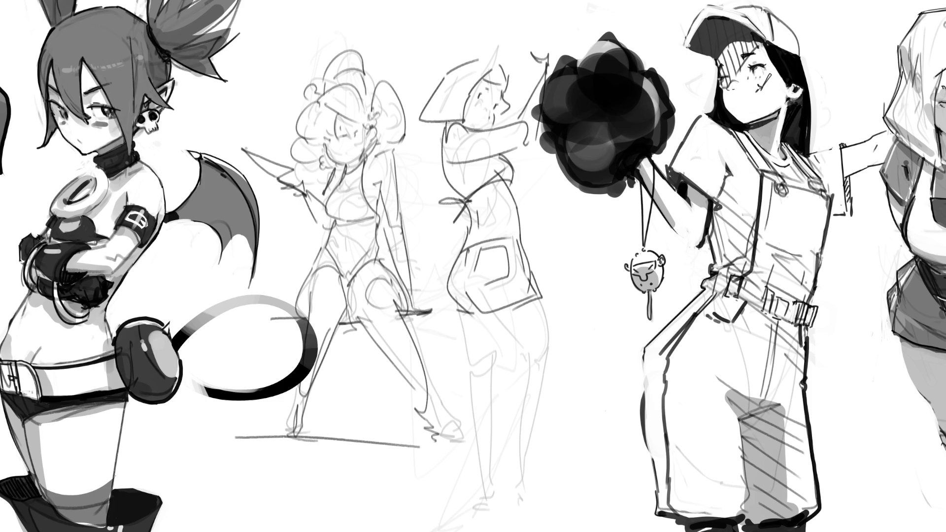
pyautogui.moveTo(443, 128); pyautogui.dragTo(439, 137)
# - Draw the back of the leg, knee, right leg and foot
pyautogui.moveTo(462, 318)
pyautogui.mouseDown()
pyautogui.moveTo(488, 509)
pyautogui.moveTo(495, 316)
pyautogui.moveTo(533, 374)
pyautogui.moveTo(548, 374)
pyautogui.mouseUp()
pyautogui.moveTo(543, 301); pyautogui.dragTo(558, 345)
pyautogui.moveTo(566, 370)
pyautogui.mouseDown()
pyautogui.moveTo(567, 394)
pyautogui.moveTo(535, 471)
pyautogui.moveTo(547, 507)
pyautogui.moveTo(533, 519)
pyautogui.mouseUp()
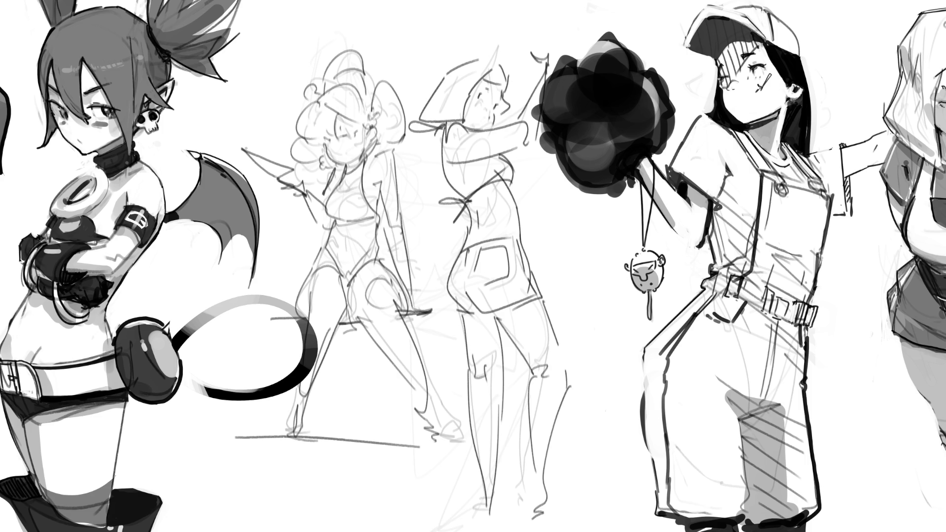
# - Replace both rough figures with a light scribbled gesture, then start a round glasses lens
pyautogui.press('Delete')
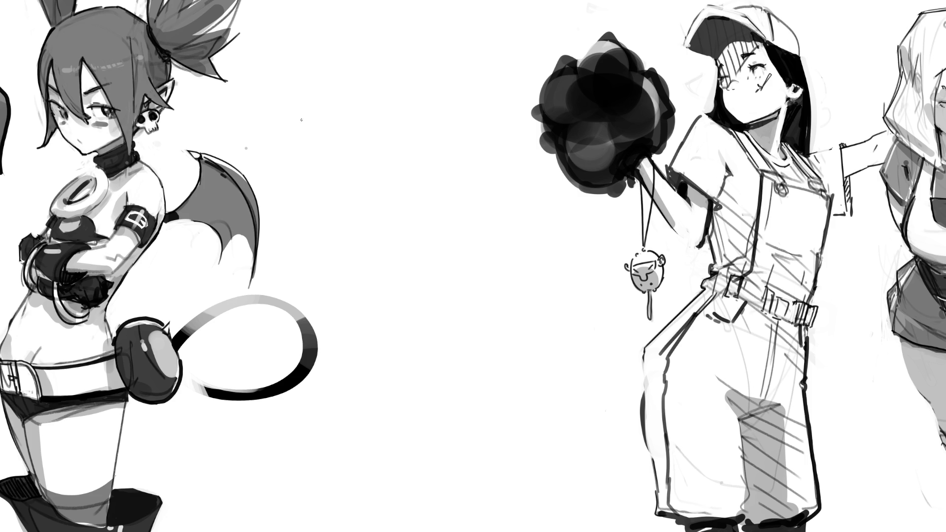
pyautogui.moveTo(348, 81)
pyautogui.mouseDown()
pyautogui.moveTo(399, 39)
pyautogui.moveTo(434, 33)
pyautogui.moveTo(375, 135)
pyautogui.moveTo(452, 62)
pyautogui.moveTo(409, 167)
pyautogui.moveTo(486, 173)
pyautogui.moveTo(468, 207)
pyautogui.moveTo(490, 267)
pyautogui.moveTo(471, 84)
pyautogui.moveTo(417, 246)
pyautogui.moveTo(360, 224)
pyautogui.moveTo(404, 360)
pyautogui.moveTo(478, 226)
pyautogui.moveTo(343, 294)
pyautogui.moveTo(567, 271)
pyautogui.moveTo(521, 418)
pyautogui.moveTo(382, 315)
pyautogui.moveTo(424, 390)
pyautogui.moveTo(522, 296)
pyautogui.moveTo(572, 505)
pyautogui.mouseUp()
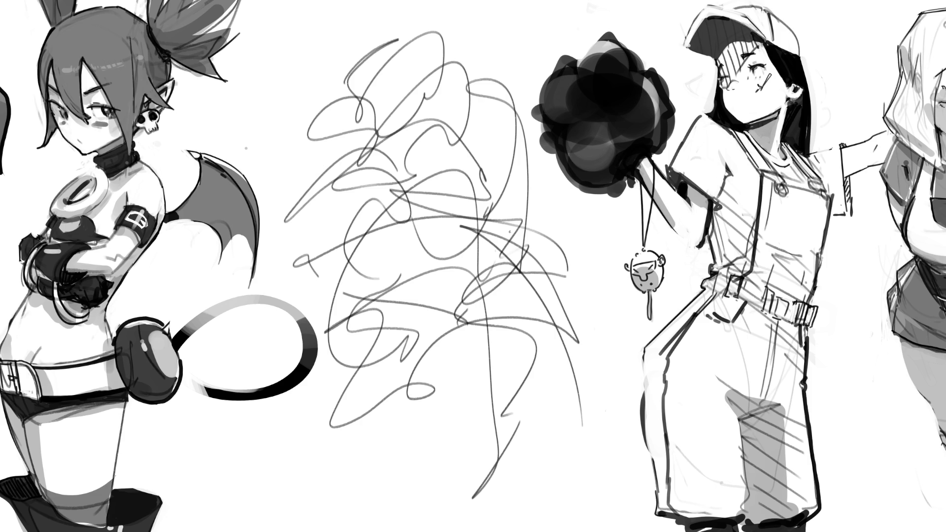
pyautogui.moveTo(517, 221)
pyautogui.mouseDown()
pyautogui.moveTo(443, 124)
pyautogui.moveTo(345, 321)
pyautogui.moveTo(320, 148)
pyautogui.moveTo(459, 148)
pyautogui.moveTo(345, 183)
pyautogui.moveTo(429, 148)
pyautogui.mouseUp()
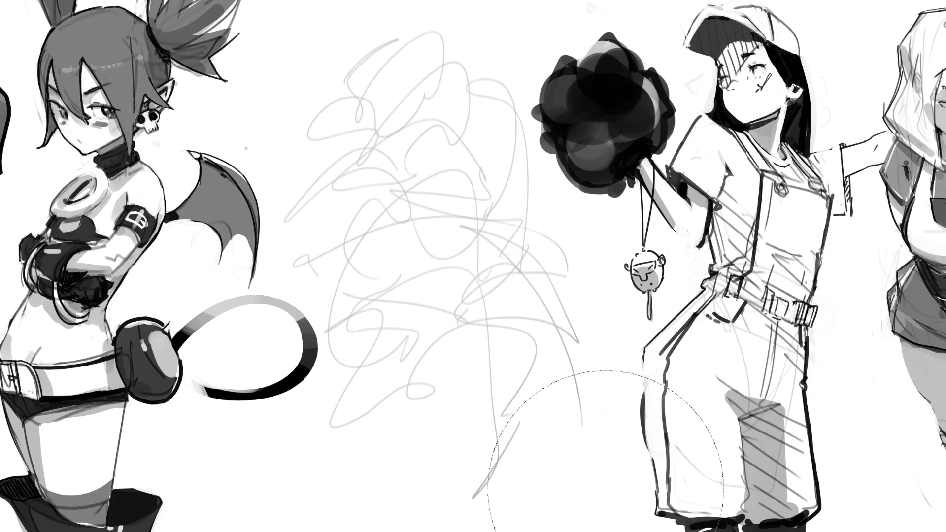
pyautogui.press('e')
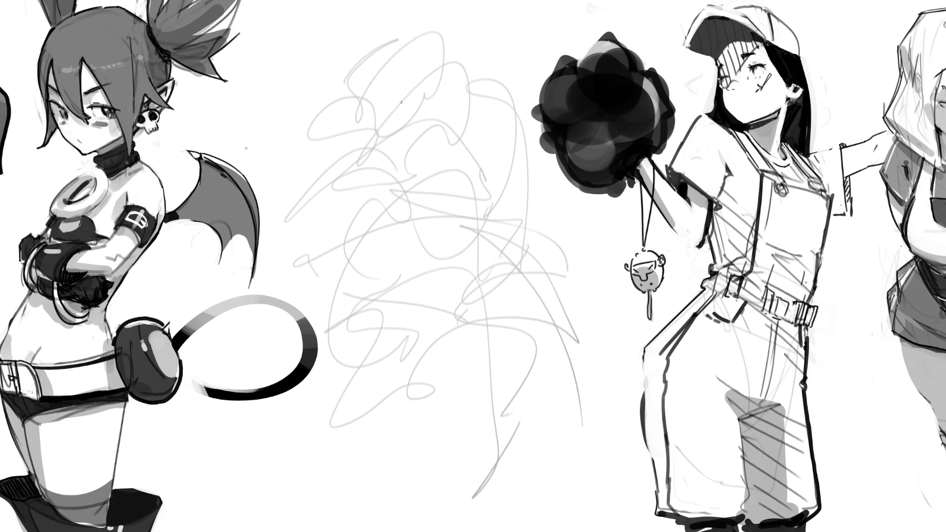
pyautogui.moveTo(402, 103)
pyautogui.mouseDown()
pyautogui.moveTo(397, 93)
pyautogui.moveTo(331, 144)
pyautogui.moveTo(409, 111)
pyautogui.moveTo(466, 66)
pyautogui.moveTo(445, 140)
pyautogui.moveTo(427, 132)
pyautogui.moveTo(420, 152)
pyautogui.mouseUp()
# - Sketch nose strokes below the glasses and pupils with lashes in both lenses
pyautogui.moveTo(402, 137); pyautogui.dragTo(413, 155)
pyautogui.moveTo(418, 136); pyautogui.dragTo(422, 171)
pyautogui.moveTo(367, 115)
pyautogui.mouseDown()
pyautogui.moveTo(365, 123)
pyautogui.moveTo(373, 101)
pyautogui.moveTo(426, 113)
pyautogui.mouseUp()
pyautogui.moveTo(425, 101)
pyautogui.mouseDown()
pyautogui.moveTo(436, 87)
pyautogui.moveTo(436, 97)
pyautogui.mouseUp()
pyautogui.moveTo(429, 105); pyautogui.dragTo(440, 100)
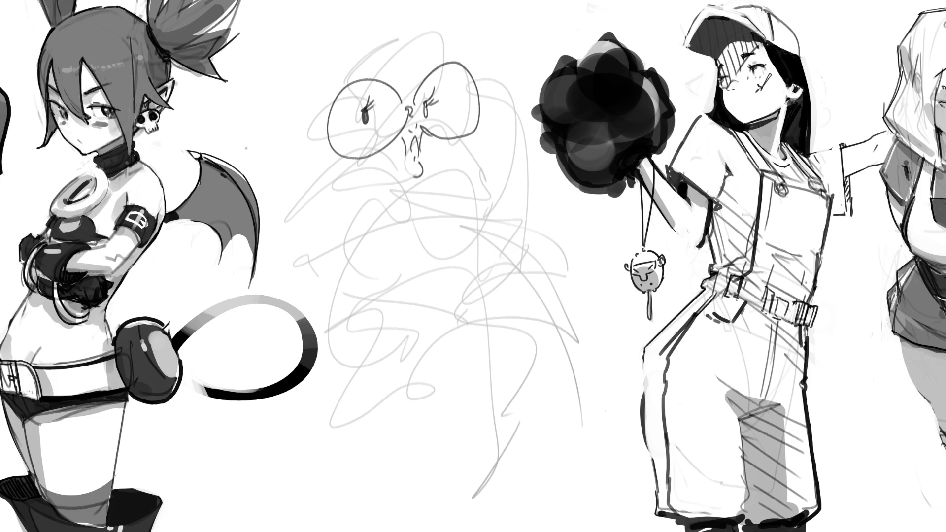
# - Darken the lens edges, draw the pointed nose, and hatch shading inside the right lens
pyautogui.moveTo(459, 67); pyautogui.dragTo(472, 129)
pyautogui.moveTo(377, 83); pyautogui.dragTo(397, 136)
pyautogui.moveTo(340, 86)
pyautogui.mouseDown()
pyautogui.moveTo(296, 145)
pyautogui.moveTo(330, 152)
pyautogui.moveTo(291, 151)
pyautogui.moveTo(299, 159)
pyautogui.mouseUp()
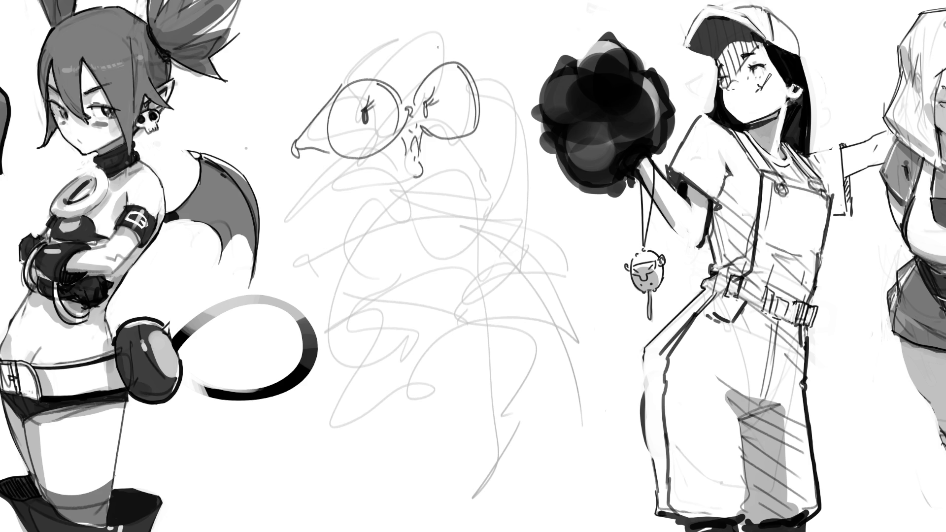
pyautogui.moveTo(461, 63); pyautogui.dragTo(449, 78)
pyautogui.moveTo(472, 125); pyautogui.dragTo(450, 131)
pyautogui.moveTo(458, 78); pyautogui.dragTo(454, 127)
pyautogui.moveTo(467, 72)
pyautogui.mouseDown()
pyautogui.moveTo(463, 123)
pyautogui.moveTo(470, 112)
pyautogui.mouseUp()
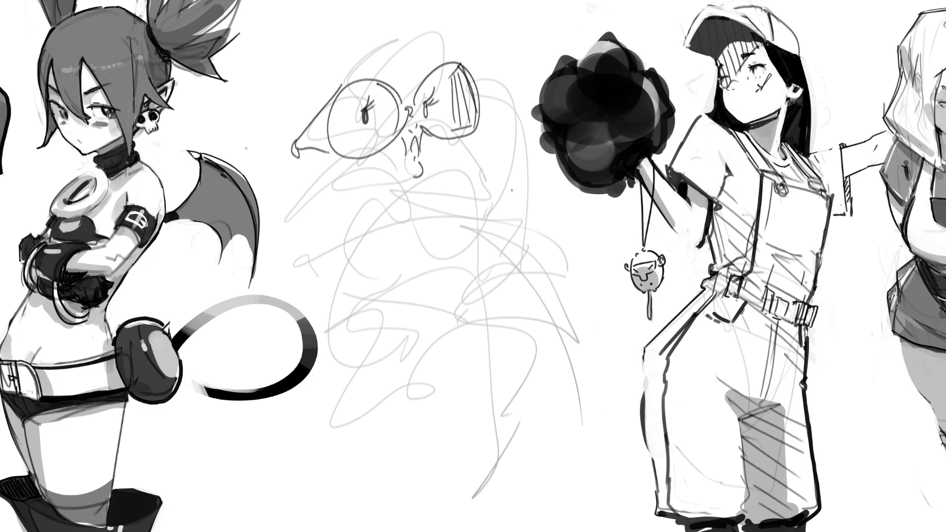
pyautogui.moveTo(453, 121); pyautogui.dragTo(459, 183)
# - Draw the wide mouth line, eye lid strokes, and small curls above the glasses
pyautogui.moveTo(306, 185)
pyautogui.mouseDown()
pyautogui.moveTo(438, 190)
pyautogui.moveTo(456, 181)
pyautogui.mouseUp()
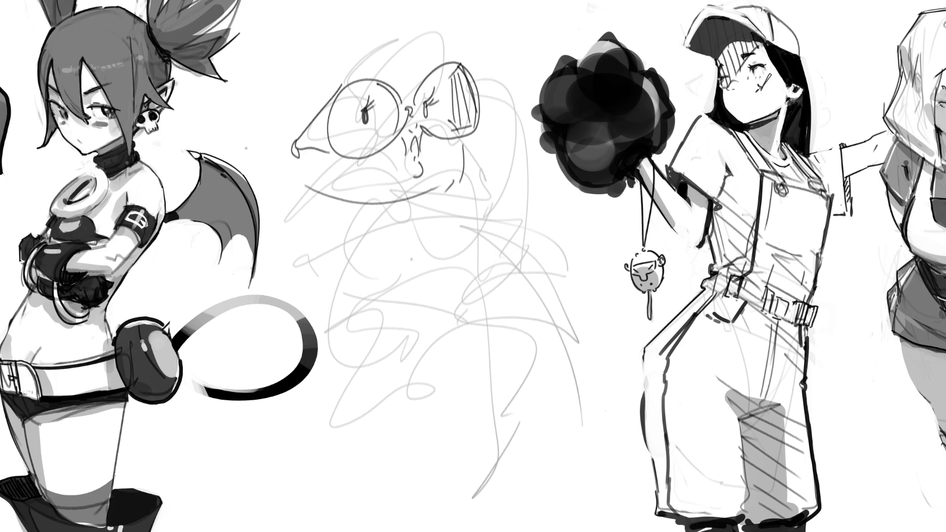
pyautogui.moveTo(349, 131)
pyautogui.mouseDown()
pyautogui.moveTo(383, 141)
pyautogui.moveTo(367, 150)
pyautogui.mouseUp()
pyautogui.moveTo(420, 123); pyautogui.dragTo(440, 127)
pyautogui.moveTo(432, 57)
pyautogui.mouseDown()
pyautogui.moveTo(436, 75)
pyautogui.moveTo(433, 56)
pyautogui.moveTo(390, 65)
pyautogui.mouseUp()
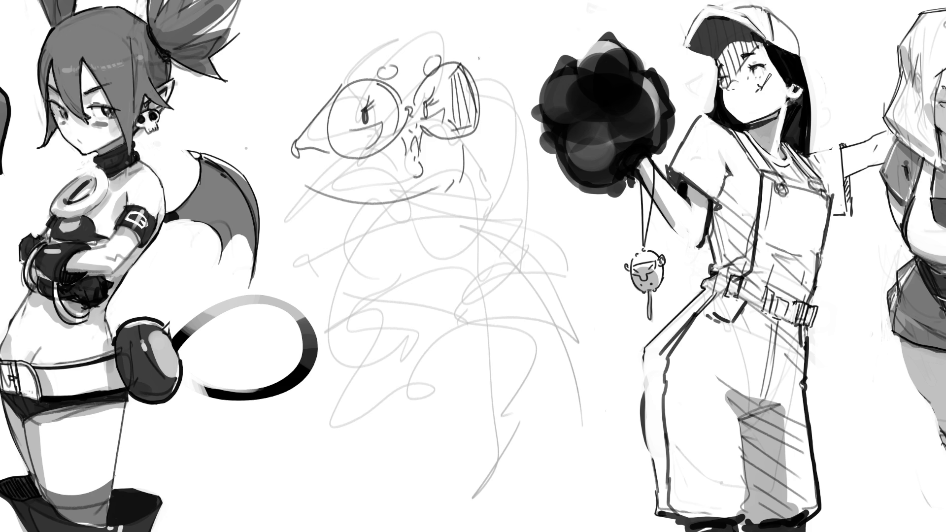
pyautogui.moveTo(463, 62)
pyautogui.mouseDown()
pyautogui.moveTo(479, 44)
pyautogui.moveTo(502, 60)
pyautogui.moveTo(502, 72)
pyautogui.mouseUp()
# - Outline the peaked right side of the head curving down toward the dark pompom
pyautogui.moveTo(477, 104)
pyautogui.mouseDown()
pyautogui.moveTo(501, 121)
pyautogui.moveTo(500, 95)
pyautogui.moveTo(513, 106)
pyautogui.mouseUp()
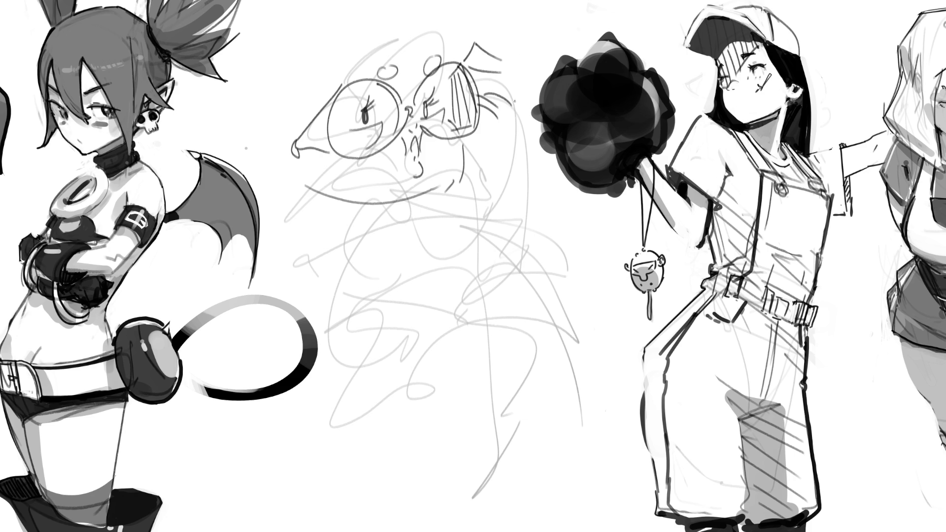
pyautogui.moveTo(488, 46)
pyautogui.mouseDown()
pyautogui.moveTo(531, 87)
pyautogui.moveTo(520, 106)
pyautogui.mouseUp()
pyautogui.moveTo(528, 69); pyautogui.dragTo(546, 148)
pyautogui.moveTo(505, 126)
pyautogui.mouseDown()
pyautogui.moveTo(544, 141)
pyautogui.moveTo(539, 164)
pyautogui.mouseUp()
pyautogui.moveTo(515, 142); pyautogui.dragTo(493, 203)
pyautogui.moveTo(544, 148); pyautogui.dragTo(544, 280)
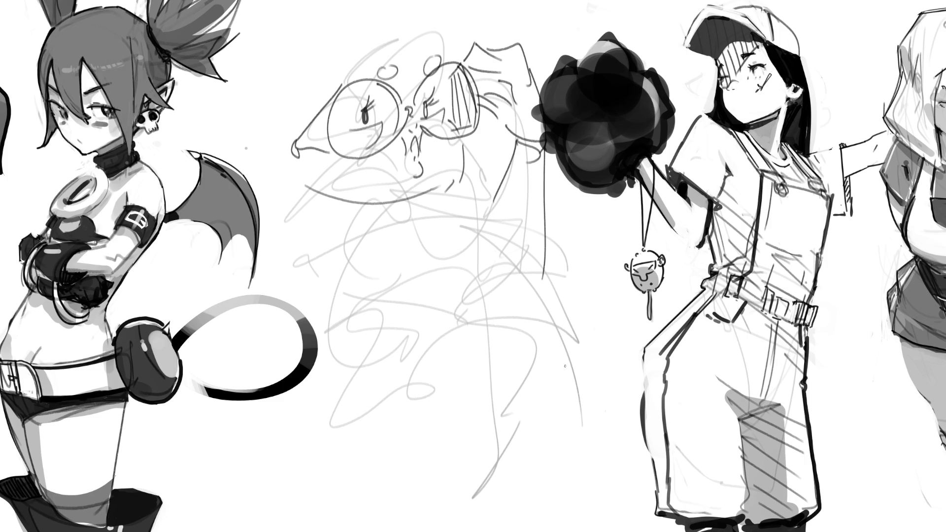
# - Redraw the mouth curve and add the cheek, jaw, chest line and left body contour
pyautogui.moveTo(440, 185); pyautogui.dragTo(451, 184)
pyautogui.moveTo(293, 188)
pyautogui.mouseDown()
pyautogui.moveTo(353, 209)
pyautogui.moveTo(440, 204)
pyautogui.mouseUp()
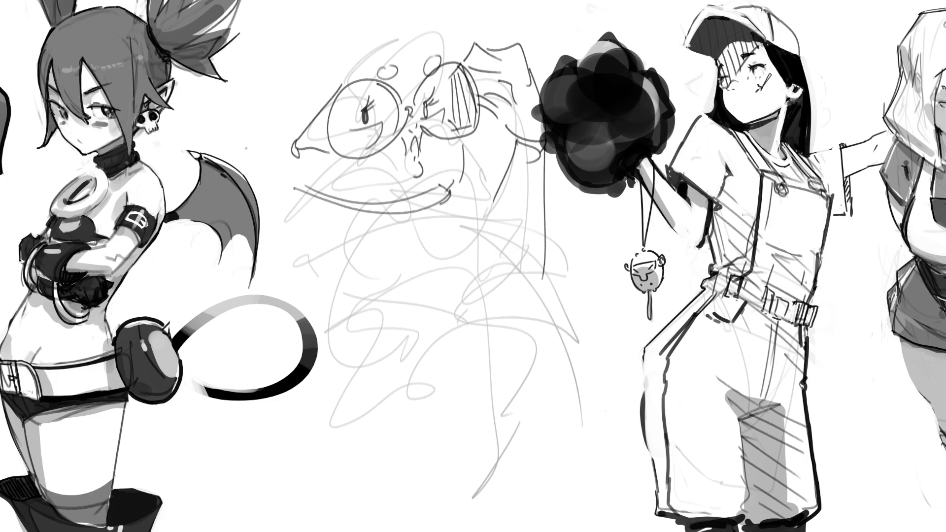
pyautogui.moveTo(294, 185); pyautogui.dragTo(347, 208)
pyautogui.moveTo(461, 175); pyautogui.dragTo(470, 201)
pyautogui.moveTo(475, 134); pyautogui.dragTo(494, 196)
pyautogui.moveTo(295, 189)
pyautogui.mouseDown()
pyautogui.moveTo(275, 151)
pyautogui.moveTo(205, 294)
pyautogui.mouseUp()
pyautogui.moveTo(297, 202)
pyautogui.mouseDown()
pyautogui.moveTo(299, 303)
pyautogui.moveTo(401, 243)
pyautogui.mouseUp()
pyautogui.moveTo(454, 199); pyautogui.dragTo(490, 232)
pyautogui.moveTo(437, 245); pyautogui.dragTo(490, 242)
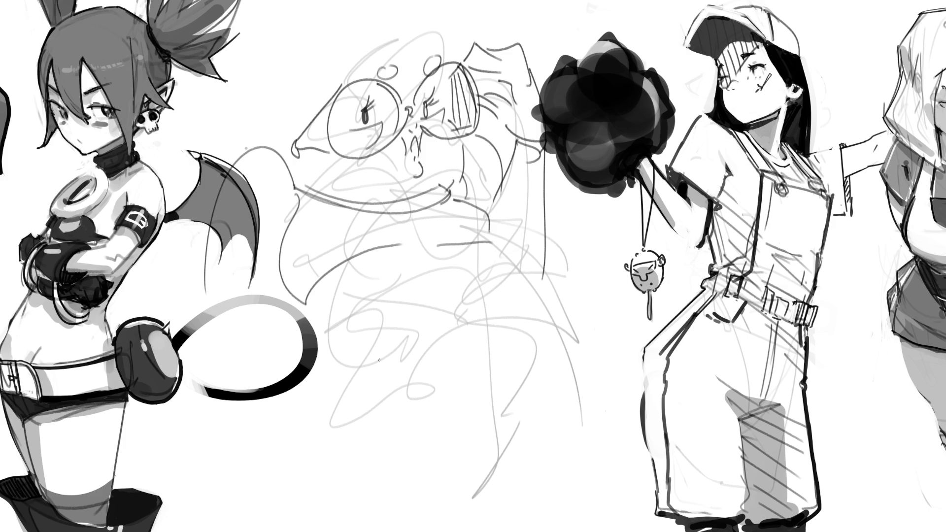
# - Rough in the belly curve, large hips, thighs and leg lines
pyautogui.moveTo(299, 307)
pyautogui.mouseDown()
pyautogui.moveTo(352, 451)
pyautogui.moveTo(399, 402)
pyautogui.mouseUp()
pyautogui.moveTo(386, 442)
pyautogui.mouseDown()
pyautogui.moveTo(532, 316)
pyautogui.moveTo(512, 494)
pyautogui.mouseUp()
pyautogui.moveTo(487, 241); pyautogui.dragTo(589, 369)
pyautogui.moveTo(352, 448); pyautogui.dragTo(437, 478)
pyautogui.moveTo(409, 402); pyautogui.dragTo(455, 531)
pyautogui.moveTo(515, 501); pyautogui.dragTo(483, 531)
pyautogui.moveTo(516, 497); pyautogui.dragTo(512, 515)
pyautogui.moveTo(603, 432); pyautogui.dragTo(615, 493)
pyautogui.moveTo(539, 529); pyautogui.dragTo(617, 482)
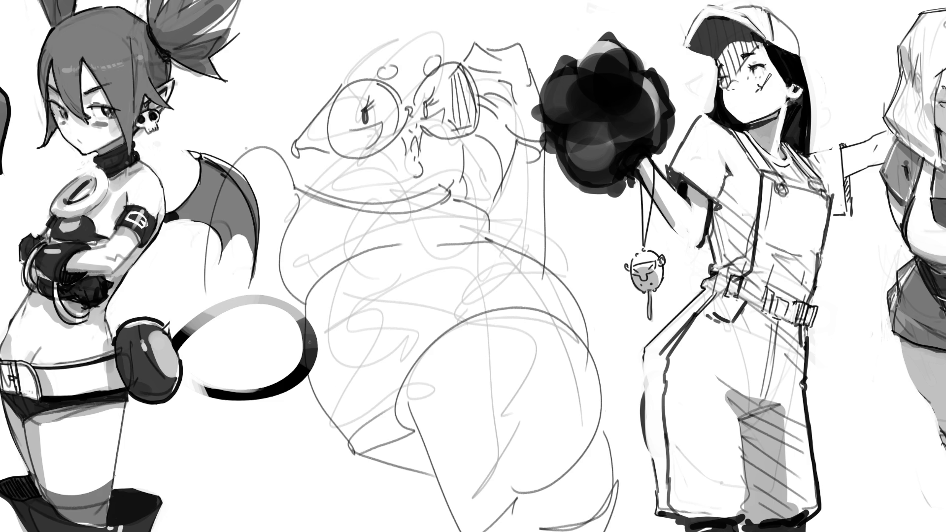
# - Sketch the back arm line and small shapes around the demon girl's tail
pyautogui.moveTo(228, 170)
pyautogui.mouseDown()
pyautogui.moveTo(212, 407)
pyautogui.moveTo(226, 349)
pyautogui.moveTo(302, 419)
pyautogui.mouseUp()
pyautogui.moveTo(223, 419); pyautogui.dragTo(306, 417)
pyautogui.moveTo(223, 415); pyautogui.dragTo(334, 412)
pyautogui.moveTo(259, 411); pyautogui.dragTo(296, 379)
pyautogui.moveTo(306, 377)
pyautogui.mouseDown()
pyautogui.moveTo(320, 424)
pyautogui.moveTo(239, 428)
pyautogui.mouseUp()
pyautogui.moveTo(251, 427); pyautogui.dragTo(315, 420)
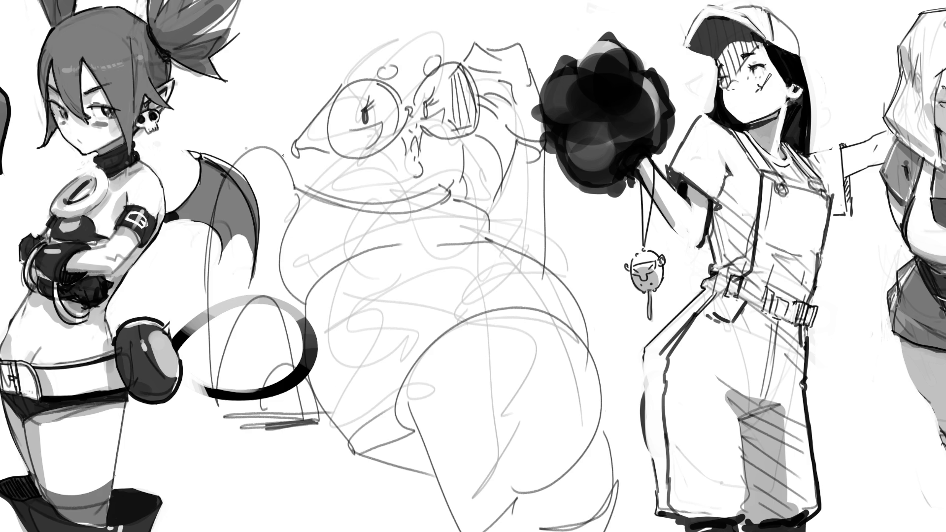
# - Refine the nose, draw the big arc over the head, and sweep hair strokes
pyautogui.moveTo(286, 143)
pyautogui.mouseDown()
pyautogui.moveTo(279, 155)
pyautogui.moveTo(296, 170)
pyautogui.moveTo(367, 60)
pyautogui.moveTo(451, 9)
pyautogui.mouseUp()
pyautogui.moveTo(459, 61)
pyautogui.mouseDown()
pyautogui.moveTo(446, 3)
pyautogui.moveTo(335, 63)
pyautogui.mouseUp()
pyautogui.moveTo(367, 7)
pyautogui.mouseDown()
pyautogui.moveTo(265, 147)
pyautogui.moveTo(292, 5)
pyautogui.moveTo(213, 143)
pyautogui.mouseUp()
pyautogui.moveTo(237, 113); pyautogui.dragTo(206, 1)
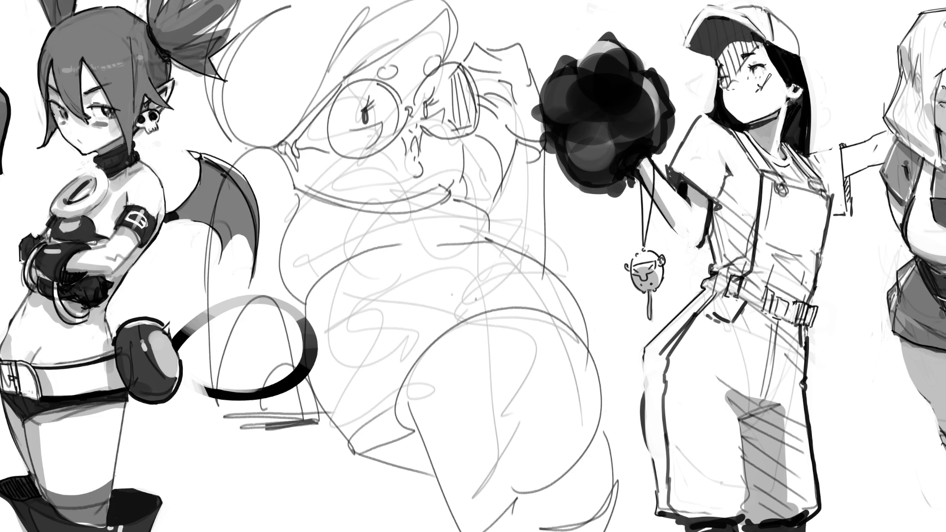
# - Add cross lines on the figure's middle, darken its left contour and refine the nose
pyautogui.moveTo(500, 288); pyautogui.dragTo(469, 316)
pyautogui.moveTo(485, 301); pyautogui.dragTo(539, 301)
pyautogui.moveTo(315, 290)
pyautogui.mouseDown()
pyautogui.moveTo(364, 253)
pyautogui.moveTo(306, 339)
pyautogui.mouseUp()
pyautogui.moveTo(275, 151); pyautogui.dragTo(302, 207)
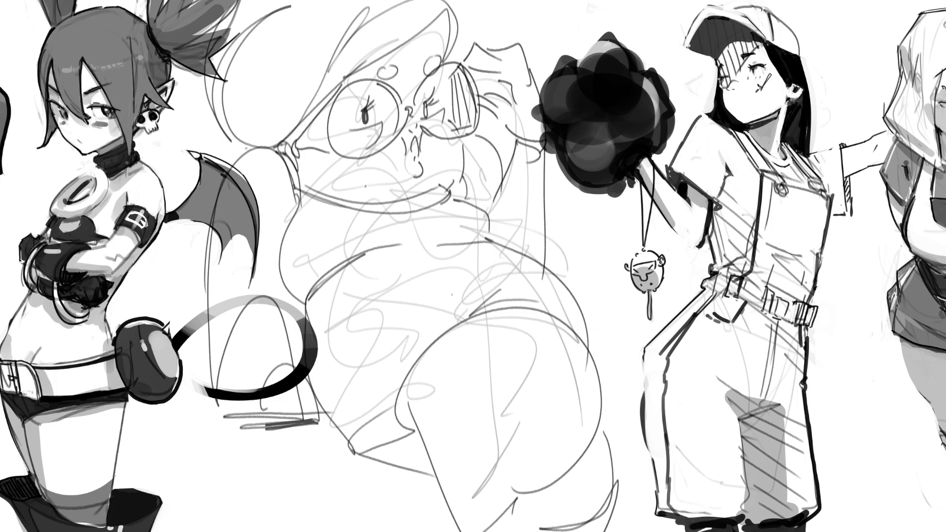
# - Draw a spiral on the thigh and sketch the lower-leg contours, then undo them
pyautogui.moveTo(433, 373)
pyautogui.mouseDown()
pyautogui.moveTo(414, 396)
pyautogui.moveTo(457, 393)
pyautogui.mouseUp()
pyautogui.moveTo(417, 428)
pyautogui.mouseDown()
pyautogui.moveTo(511, 464)
pyautogui.moveTo(516, 524)
pyautogui.moveTo(461, 527)
pyautogui.moveTo(528, 505)
pyautogui.mouseUp()
pyautogui.moveTo(594, 465); pyautogui.dragTo(590, 488)
pyautogui.moveTo(525, 509); pyautogui.dragTo(569, 505)
pyautogui.moveTo(605, 445); pyautogui.dragTo(614, 487)
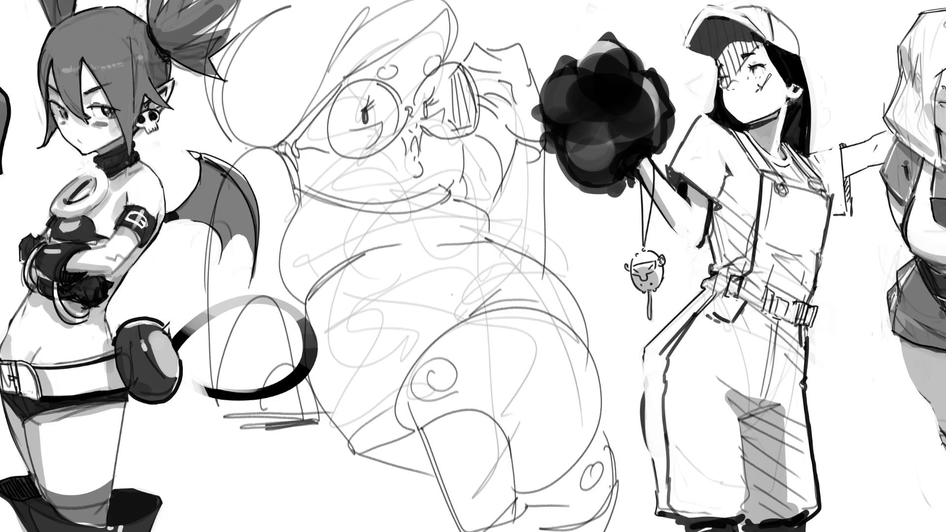
pyautogui.moveTo(417, 428); pyautogui.dragTo(353, 453)
pyautogui.moveTo(307, 393); pyautogui.dragTo(352, 449)
pyautogui.moveTo(316, 409); pyautogui.dragTo(432, 481)
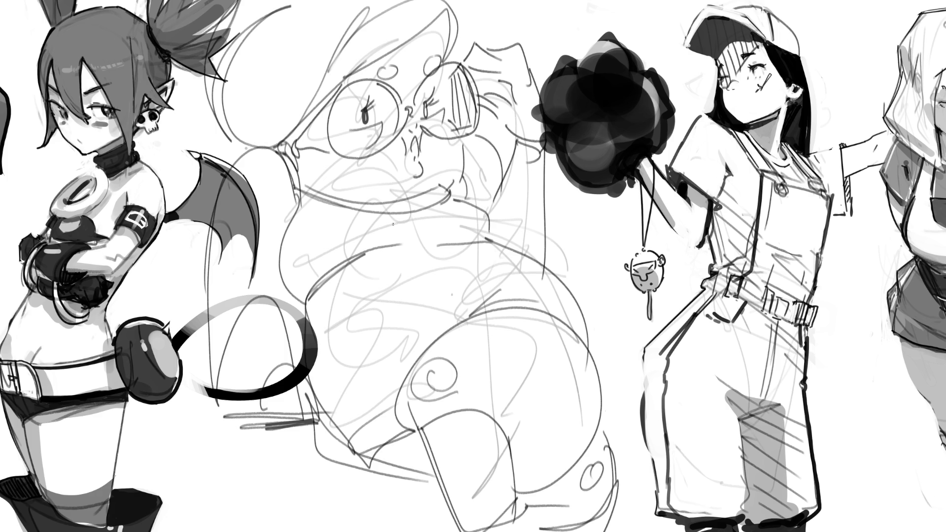
pyautogui.hotkey('ctrl', 'z')
pyautogui.hotkey('ctrl', 'z')
pyautogui.hotkey('ctrl', 'z')
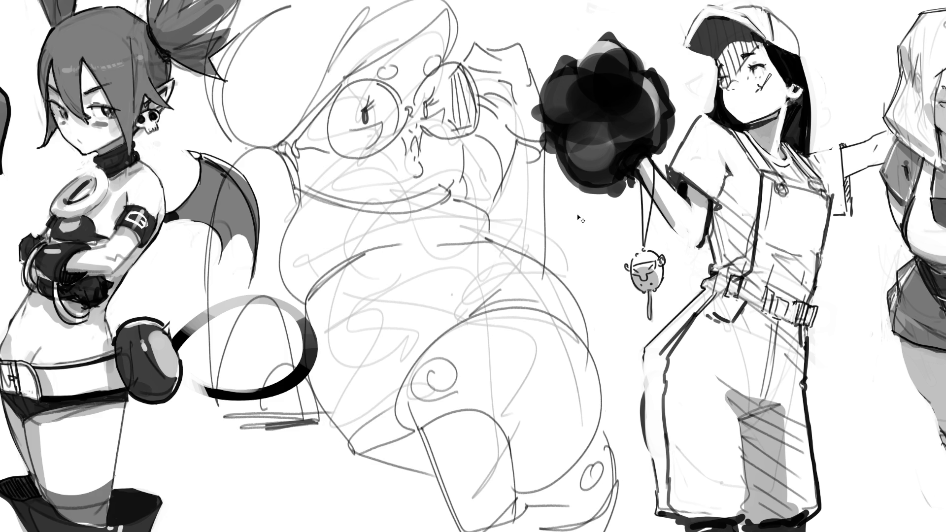
# - Undo the hair, body, jaw and mouth strokes, then soften the glasses with an eraser
pyautogui.hotkey('ctrl', 'z')
pyautogui.hotkey('ctrl', 'z')
pyautogui.hotkey('ctrl', 'z')
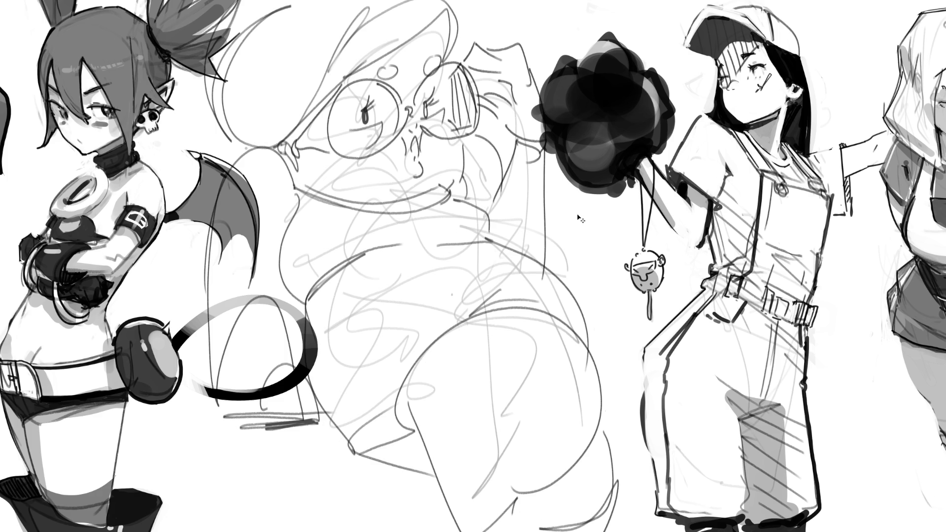
pyautogui.hotkey('ctrl', 'z')
pyautogui.hotkey('ctrl', 'z')
pyautogui.hotkey('ctrl', 'z')
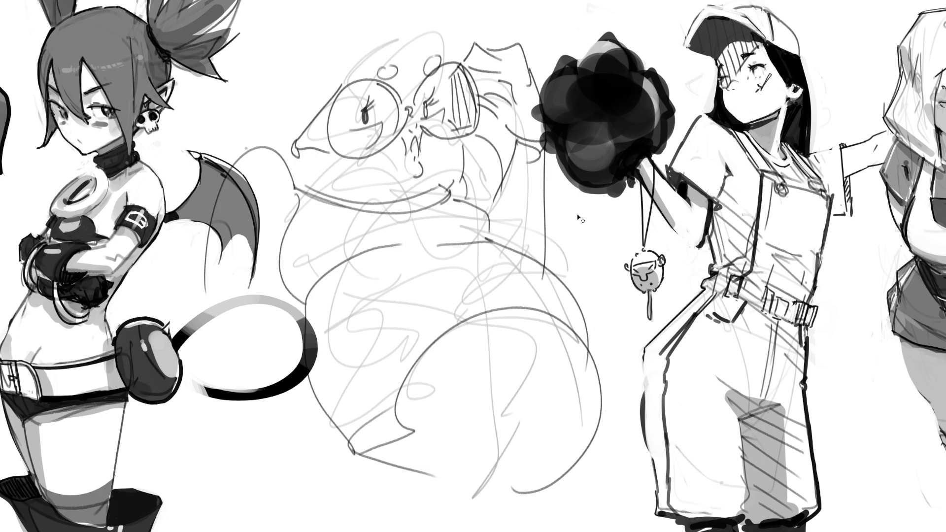
pyautogui.hotkey('ctrl', 'z')
pyautogui.hotkey('ctrl', 'z')
pyautogui.hotkey('ctrl', 'z')
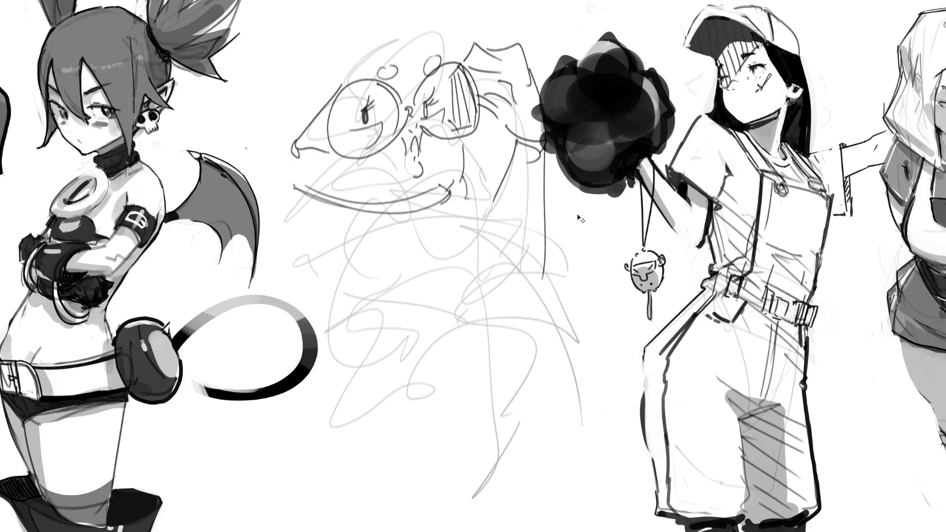
pyautogui.hotkey('ctrl', 'z')
pyautogui.hotkey('ctrl', 'z')
pyautogui.hotkey('ctrl', 'z')
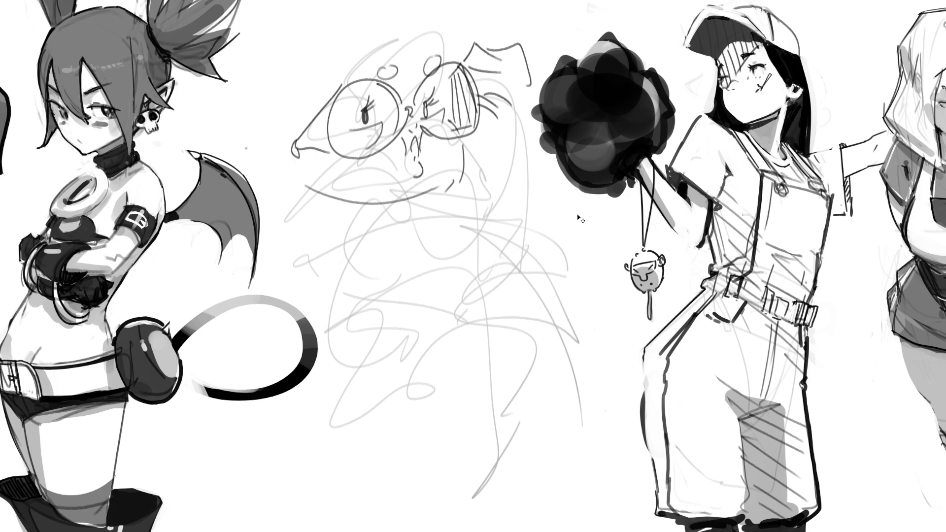
pyautogui.hotkey('ctrl', 'z')
pyautogui.hotkey('ctrl', 'z')
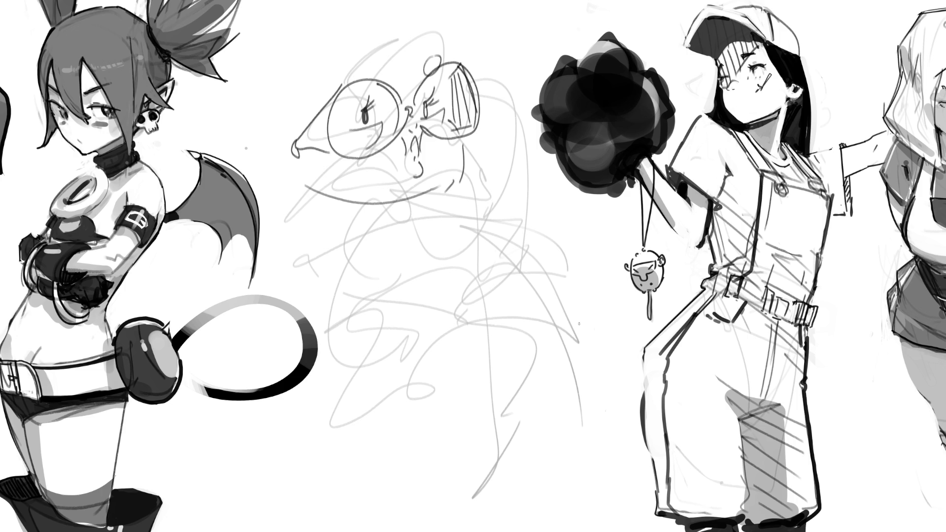
pyautogui.moveTo(393, 131)
pyautogui.mouseDown()
pyautogui.moveTo(376, 126)
pyautogui.moveTo(383, 138)
pyautogui.mouseUp()
# - With a small brush, ink the eyes, brows, ears, hairline, hair strands and chin
pyautogui.press('b')
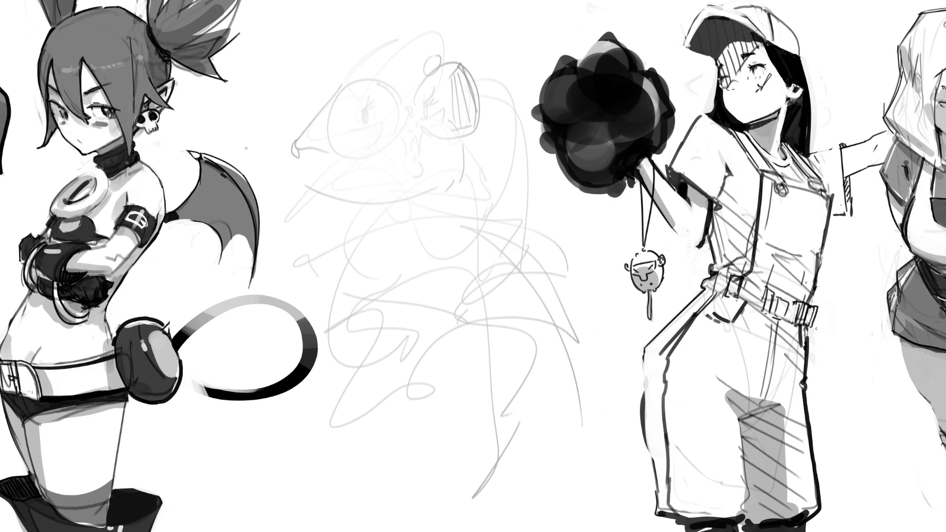
pyautogui.moveTo(373, 103)
pyautogui.mouseDown()
pyautogui.moveTo(422, 104)
pyautogui.moveTo(419, 96)
pyautogui.moveTo(379, 111)
pyautogui.mouseUp()
pyautogui.moveTo(372, 106)
pyautogui.mouseDown()
pyautogui.moveTo(381, 112)
pyautogui.moveTo(378, 89)
pyautogui.moveTo(421, 84)
pyautogui.moveTo(419, 140)
pyautogui.moveTo(436, 117)
pyautogui.moveTo(397, 136)
pyautogui.moveTo(407, 136)
pyautogui.moveTo(393, 133)
pyautogui.mouseUp()
pyautogui.moveTo(434, 109); pyautogui.dragTo(439, 113)
pyautogui.moveTo(358, 116)
pyautogui.mouseDown()
pyautogui.moveTo(348, 119)
pyautogui.moveTo(356, 124)
pyautogui.mouseUp()
pyautogui.moveTo(363, 69); pyautogui.dragTo(349, 101)
pyautogui.moveTo(384, 39); pyautogui.dragTo(356, 75)
pyautogui.moveTo(408, 30); pyautogui.dragTo(437, 69)
pyautogui.moveTo(355, 57)
pyautogui.mouseDown()
pyautogui.moveTo(404, 18)
pyautogui.moveTo(424, 44)
pyautogui.mouseUp()
pyautogui.moveTo(358, 36); pyautogui.dragTo(345, 99)
pyautogui.moveTo(420, 34); pyautogui.dragTo(434, 59)
pyautogui.moveTo(447, 64); pyautogui.dragTo(445, 82)
pyautogui.moveTo(394, 150); pyautogui.dragTo(419, 157)
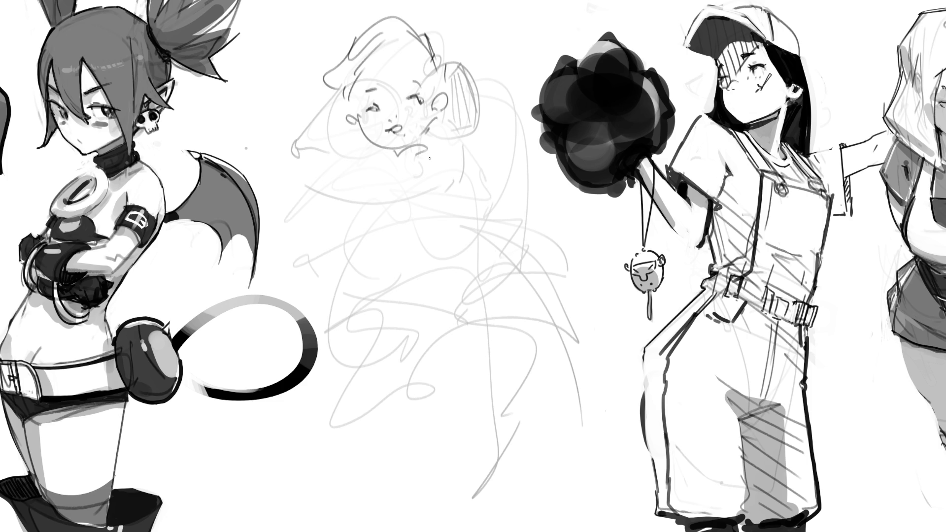
# - Sketch the raised arm ending in a fist, then the bust and torso contours
pyautogui.moveTo(419, 148)
pyautogui.mouseDown()
pyautogui.moveTo(460, 141)
pyautogui.moveTo(470, 170)
pyautogui.moveTo(464, 244)
pyautogui.mouseUp()
pyautogui.moveTo(464, 164)
pyautogui.mouseDown()
pyautogui.moveTo(480, 197)
pyautogui.moveTo(509, 125)
pyautogui.moveTo(520, 129)
pyautogui.moveTo(493, 240)
pyautogui.mouseUp()
pyautogui.moveTo(508, 117)
pyautogui.mouseDown()
pyautogui.moveTo(496, 97)
pyautogui.moveTo(505, 93)
pyautogui.moveTo(518, 97)
pyautogui.moveTo(522, 124)
pyautogui.mouseUp()
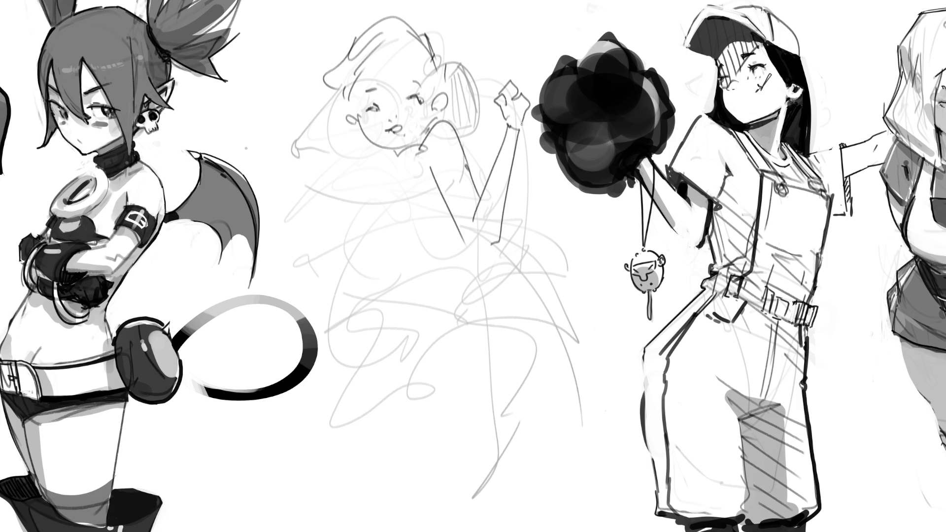
pyautogui.moveTo(434, 188); pyautogui.dragTo(429, 197)
pyautogui.moveTo(394, 165); pyautogui.dragTo(366, 260)
pyautogui.moveTo(388, 195); pyautogui.dragTo(415, 244)
pyautogui.moveTo(436, 201); pyautogui.dragTo(440, 221)
pyautogui.moveTo(392, 260); pyautogui.dragTo(459, 242)
pyautogui.moveTo(394, 157); pyautogui.dragTo(374, 193)
pyautogui.moveTo(356, 277); pyautogui.dragTo(384, 301)
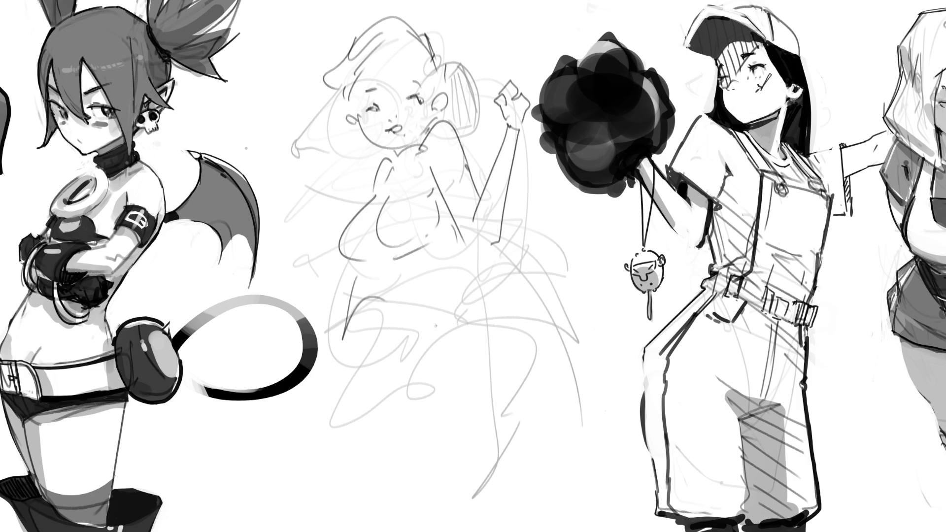
pyautogui.moveTo(380, 271); pyautogui.dragTo(449, 239)
pyautogui.moveTo(400, 273); pyautogui.dragTo(440, 304)
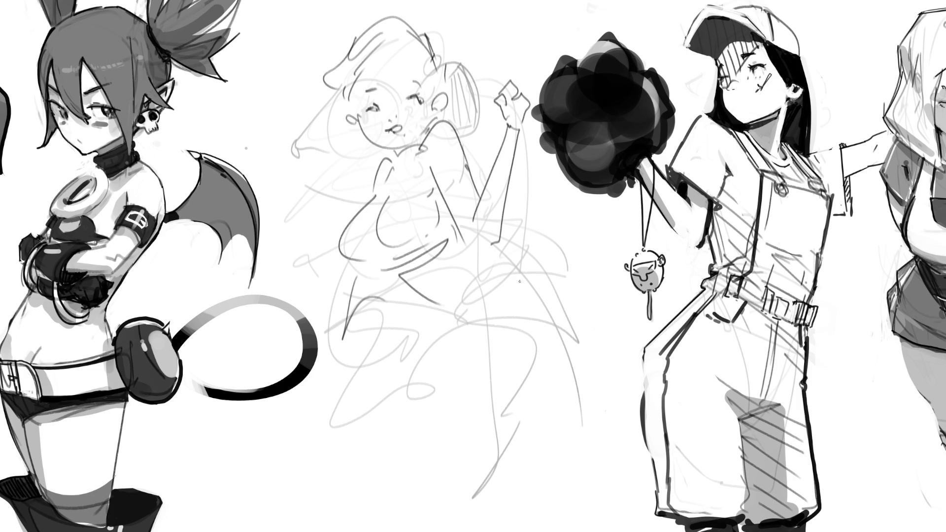
# - Sketch the right hip and the flaring skirt with a fold, and turn the fist into a V-sign
pyautogui.moveTo(498, 242)
pyautogui.mouseDown()
pyautogui.moveTo(486, 305)
pyautogui.moveTo(511, 266)
pyautogui.moveTo(482, 331)
pyautogui.mouseUp()
pyautogui.moveTo(420, 304); pyautogui.dragTo(472, 380)
pyautogui.moveTo(441, 314)
pyautogui.mouseDown()
pyautogui.moveTo(481, 373)
pyautogui.moveTo(484, 341)
pyautogui.moveTo(597, 381)
pyautogui.mouseUp()
pyautogui.moveTo(525, 250)
pyautogui.mouseDown()
pyautogui.moveTo(595, 275)
pyautogui.moveTo(607, 360)
pyautogui.mouseUp()
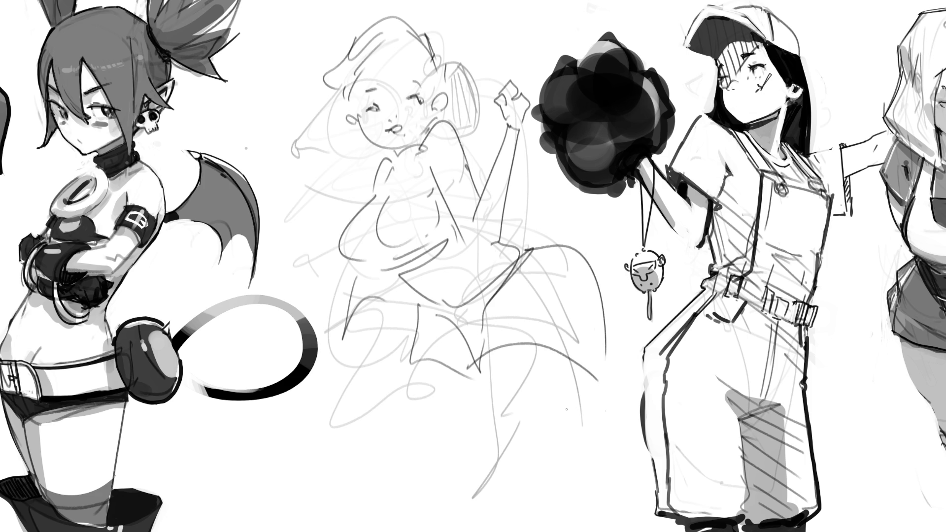
pyautogui.moveTo(492, 353)
pyautogui.mouseDown()
pyautogui.moveTo(560, 443)
pyautogui.moveTo(592, 396)
pyautogui.mouseUp()
pyautogui.moveTo(540, 470)
pyautogui.mouseDown()
pyautogui.moveTo(501, 495)
pyautogui.moveTo(513, 507)
pyautogui.mouseUp()
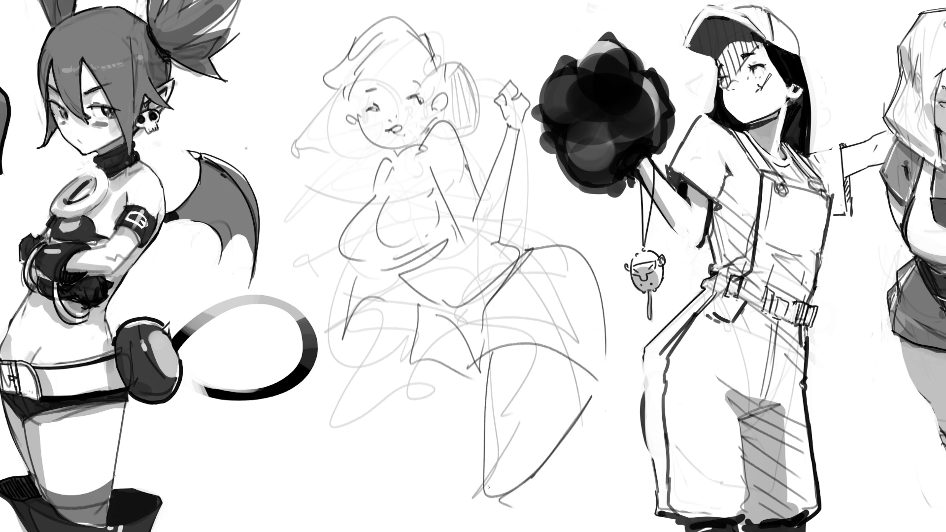
pyautogui.moveTo(421, 382); pyautogui.dragTo(459, 434)
pyautogui.moveTo(505, 43)
pyautogui.mouseDown()
pyautogui.moveTo(513, 84)
pyautogui.moveTo(531, 95)
pyautogui.moveTo(505, 105)
pyautogui.mouseUp()
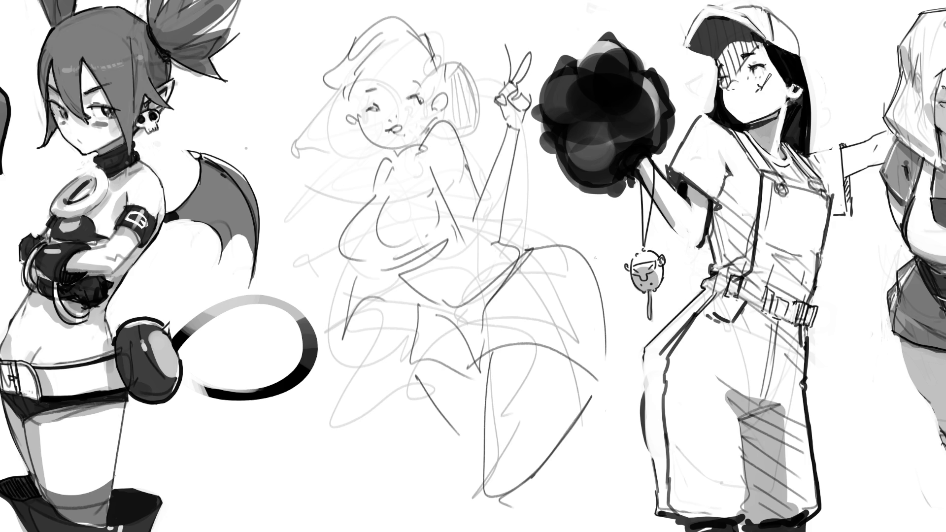
# - Darken and hatch the torso, and define the hips and skirt with firmer lines
pyautogui.moveTo(357, 213); pyautogui.dragTo(415, 189)
pyautogui.moveTo(420, 148)
pyautogui.mouseDown()
pyautogui.moveTo(427, 204)
pyautogui.moveTo(383, 181)
pyautogui.moveTo(365, 212)
pyautogui.mouseUp()
pyautogui.moveTo(427, 197)
pyautogui.mouseDown()
pyautogui.moveTo(447, 238)
pyautogui.moveTo(408, 271)
pyautogui.mouseUp()
pyautogui.moveTo(448, 241)
pyautogui.mouseDown()
pyautogui.moveTo(420, 270)
pyautogui.moveTo(449, 285)
pyautogui.mouseUp()
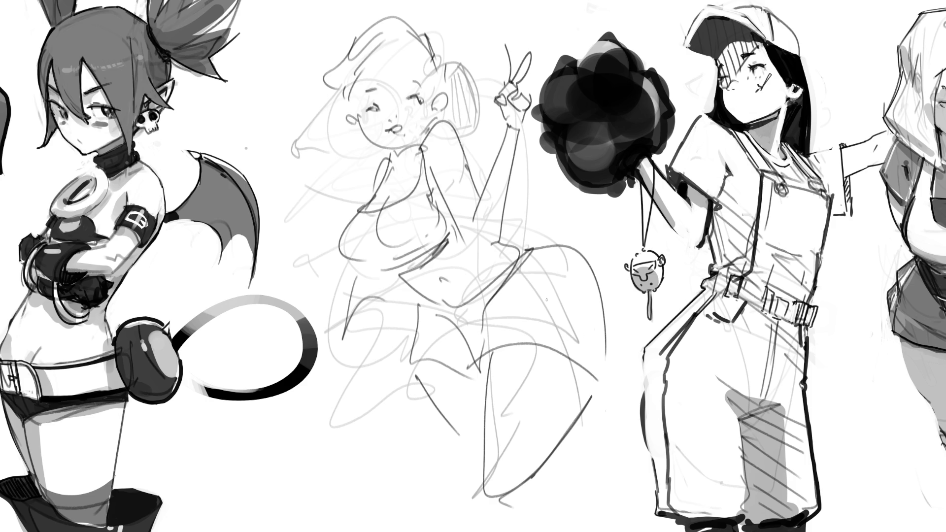
pyautogui.moveTo(350, 284); pyautogui.dragTo(404, 279)
pyautogui.moveTo(403, 286); pyautogui.dragTo(406, 297)
pyautogui.moveTo(347, 300); pyautogui.dragTo(411, 292)
pyautogui.moveTo(406, 284)
pyautogui.mouseDown()
pyautogui.moveTo(415, 276)
pyautogui.moveTo(427, 289)
pyautogui.mouseUp()
# - Reinforce the raised arm's outline and the lines under the armpit
pyautogui.moveTo(477, 183); pyautogui.dragTo(469, 200)
pyautogui.moveTo(462, 235); pyautogui.dragTo(487, 240)
pyautogui.moveTo(516, 137); pyautogui.dragTo(486, 232)
pyautogui.moveTo(508, 128); pyautogui.dragTo(472, 194)
pyautogui.moveTo(517, 134); pyautogui.dragTo(497, 197)
pyautogui.moveTo(485, 241); pyautogui.dragTo(496, 196)
# - Sketch a hair bun on the head with strands beside it
pyautogui.moveTo(415, 35)
pyautogui.mouseDown()
pyautogui.moveTo(433, 17)
pyautogui.moveTo(449, 63)
pyautogui.mouseUp()
pyautogui.moveTo(452, 40); pyautogui.dragTo(440, 103)
pyautogui.moveTo(458, 69); pyautogui.dragTo(449, 100)
pyautogui.moveTo(445, 44)
pyautogui.mouseDown()
pyautogui.moveTo(472, 56)
pyautogui.moveTo(469, 108)
pyautogui.mouseUp()
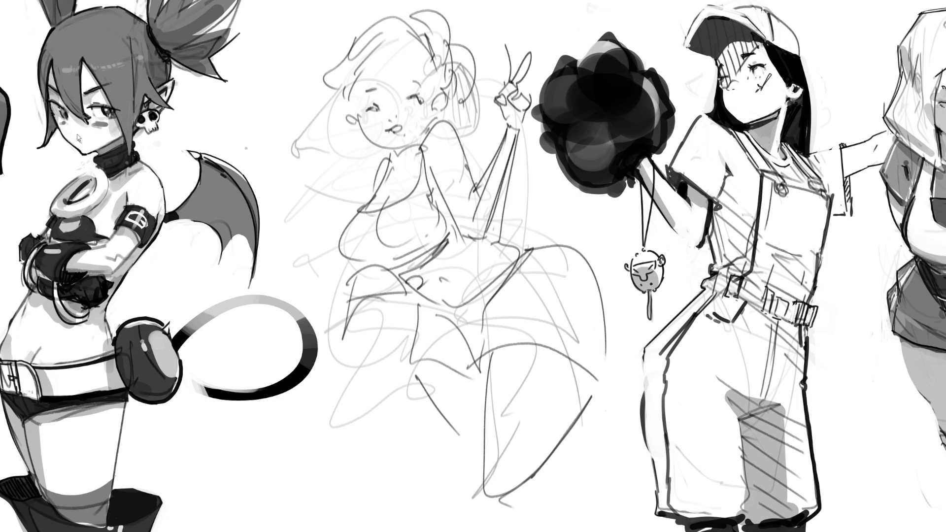
# - Mirror the middle sketch, skew, narrow and shift it, then fade it and use a smaller brush
pyautogui.hotkey('ctrl', 'shift', 'h')
pyautogui.hotkey('ctrl', 't')
pyautogui.moveTo(484, 8); pyautogui.dragTo(390, 4)
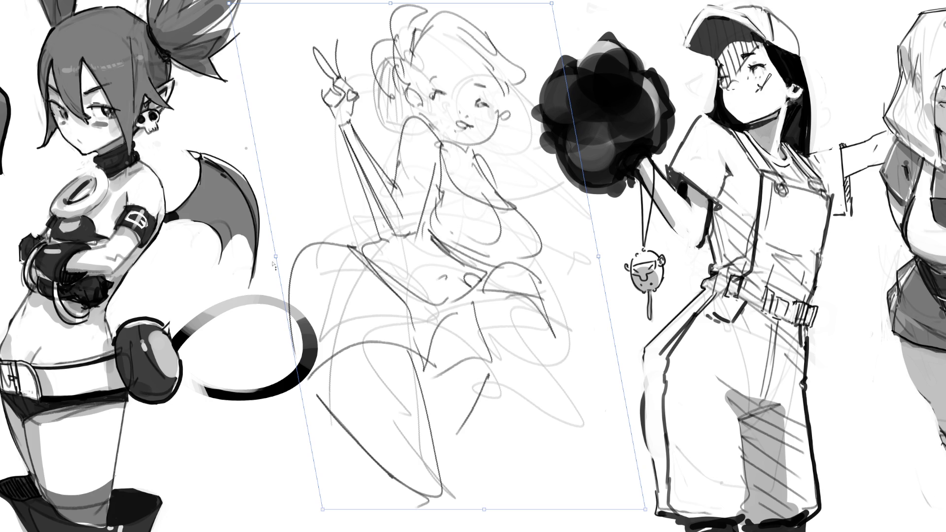
pyautogui.moveTo(275, 260); pyautogui.dragTo(309, 323)
pyautogui.moveTo(599, 258); pyautogui.dragTo(552, 223)
pyautogui.moveTo(488, 183); pyautogui.dragTo(509, 181)
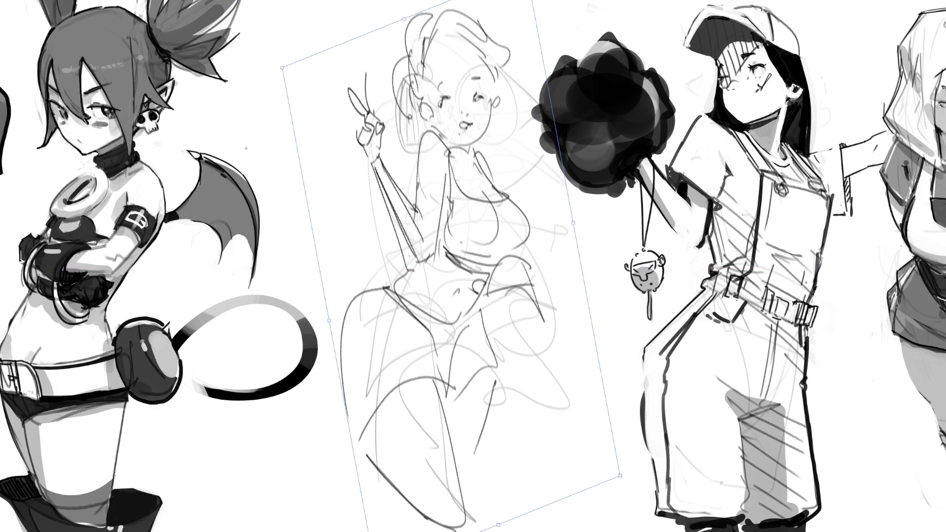
pyautogui.press('Return')
pyautogui.press('b')
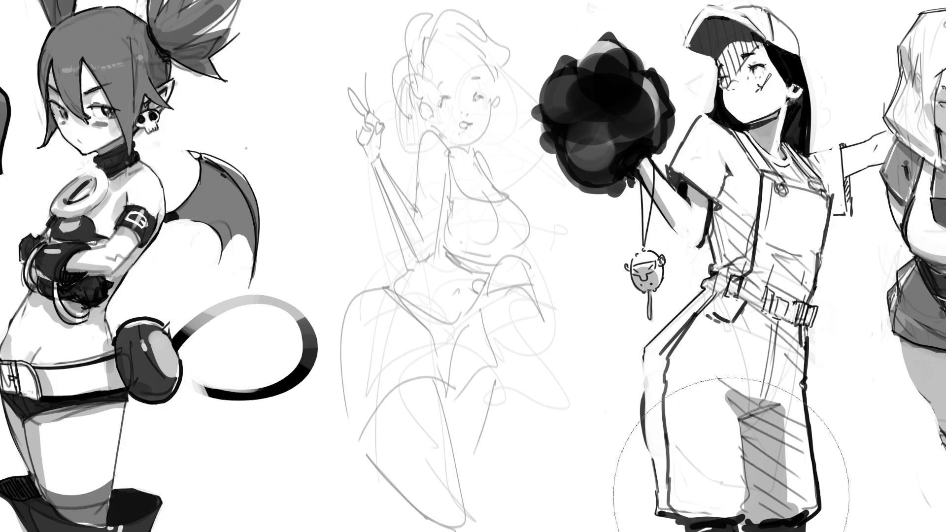
pyautogui.press('[')
pyautogui.press('[')
pyautogui.press('[')
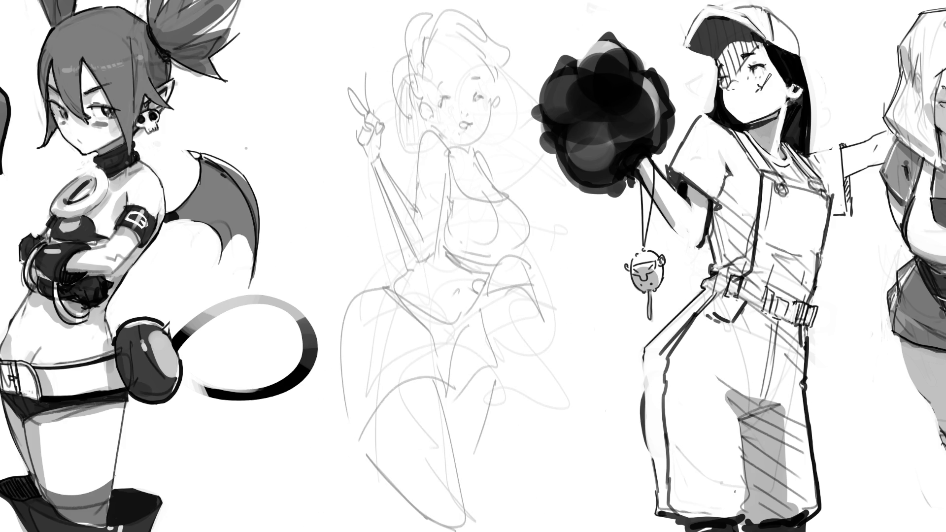
# - Ink the eye lashes, open mouth, neck, collar and both shoulders
pyautogui.moveTo(440, 101)
pyautogui.mouseDown()
pyautogui.moveTo(475, 98)
pyautogui.moveTo(453, 79)
pyautogui.mouseUp()
pyautogui.moveTo(463, 125)
pyautogui.mouseDown()
pyautogui.moveTo(467, 135)
pyautogui.moveTo(469, 123)
pyautogui.moveTo(489, 133)
pyautogui.moveTo(462, 150)
pyautogui.moveTo(465, 172)
pyautogui.moveTo(458, 168)
pyautogui.moveTo(478, 184)
pyautogui.mouseUp()
pyautogui.moveTo(426, 136)
pyautogui.mouseDown()
pyautogui.moveTo(432, 164)
pyautogui.moveTo(497, 191)
pyautogui.mouseUp()
pyautogui.moveTo(481, 151); pyautogui.dragTo(501, 181)
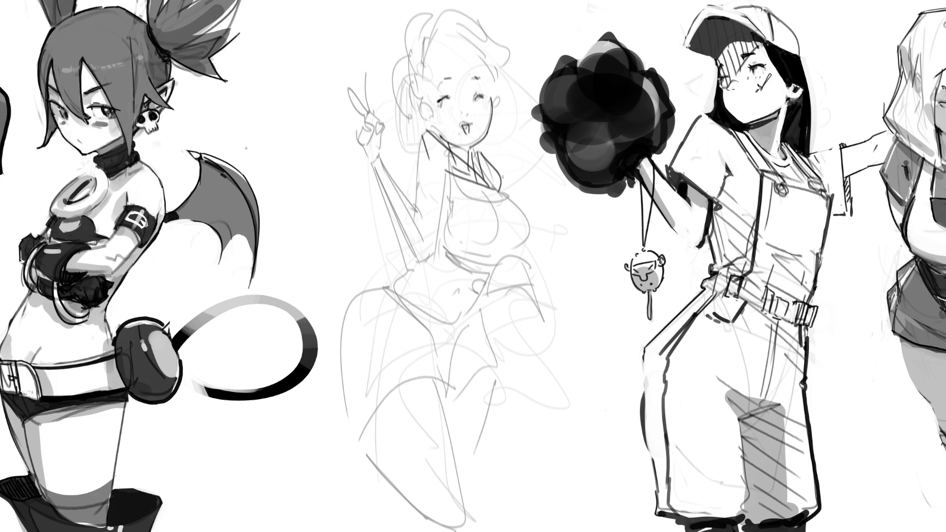
pyautogui.moveTo(422, 179)
pyautogui.mouseDown()
pyautogui.moveTo(445, 170)
pyautogui.moveTo(403, 244)
pyautogui.mouseUp()
# - Ink the main torso contours, the waist line and a rounded shape beside the waist
pyautogui.moveTo(394, 190)
pyautogui.mouseDown()
pyautogui.moveTo(399, 304)
pyautogui.moveTo(457, 334)
pyautogui.mouseUp()
pyautogui.moveTo(418, 211); pyautogui.dragTo(476, 318)
pyautogui.moveTo(449, 274)
pyautogui.mouseDown()
pyautogui.moveTo(517, 261)
pyautogui.moveTo(498, 321)
pyautogui.mouseUp()
pyautogui.moveTo(512, 257)
pyautogui.mouseDown()
pyautogui.moveTo(555, 316)
pyautogui.moveTo(553, 353)
pyautogui.mouseUp()
pyautogui.moveTo(502, 329); pyautogui.dragTo(534, 362)
pyautogui.moveTo(552, 347); pyautogui.dragTo(544, 363)
pyautogui.moveTo(500, 326); pyautogui.dragTo(516, 362)
pyautogui.moveTo(516, 362); pyautogui.dragTo(547, 368)
pyautogui.moveTo(541, 259); pyautogui.dragTo(534, 247)
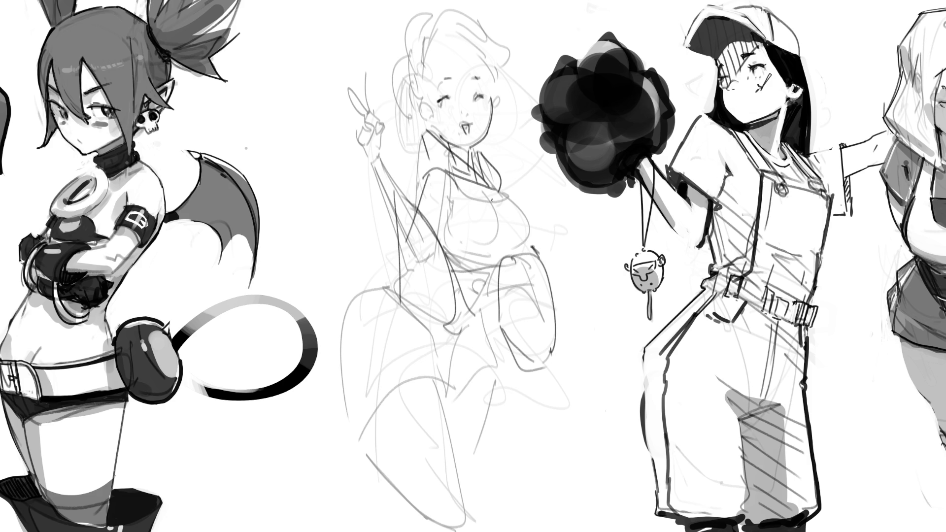
# - Ink the chest curves and the line under the bust down to the waist
pyautogui.moveTo(487, 186)
pyautogui.mouseDown()
pyautogui.moveTo(530, 217)
pyautogui.moveTo(538, 254)
pyautogui.moveTo(455, 266)
pyautogui.mouseUp()
pyautogui.moveTo(469, 204); pyautogui.dragTo(442, 211)
pyautogui.moveTo(445, 210)
pyautogui.mouseDown()
pyautogui.moveTo(455, 247)
pyautogui.moveTo(495, 263)
pyautogui.moveTo(457, 268)
pyautogui.moveTo(477, 293)
pyautogui.mouseUp()
pyautogui.moveTo(503, 282)
pyautogui.mouseDown()
pyautogui.moveTo(485, 324)
pyautogui.moveTo(447, 325)
pyautogui.mouseUp()
# - Ink the waist, left hip arc, leg contours and foot curve
pyautogui.moveTo(400, 283)
pyautogui.mouseDown()
pyautogui.moveTo(358, 302)
pyautogui.moveTo(406, 245)
pyautogui.moveTo(380, 286)
pyautogui.moveTo(397, 282)
pyautogui.moveTo(358, 299)
pyautogui.moveTo(352, 397)
pyautogui.mouseUp()
pyautogui.moveTo(352, 398)
pyautogui.mouseDown()
pyautogui.moveTo(370, 434)
pyautogui.moveTo(417, 424)
pyautogui.mouseUp()
pyautogui.moveTo(485, 324)
pyautogui.mouseDown()
pyautogui.moveTo(441, 402)
pyautogui.moveTo(477, 372)
pyautogui.moveTo(476, 409)
pyautogui.mouseUp()
pyautogui.moveTo(440, 425); pyautogui.dragTo(472, 415)
pyautogui.moveTo(483, 353); pyautogui.dragTo(493, 420)
pyautogui.moveTo(448, 430); pyautogui.dragTo(466, 525)
pyautogui.moveTo(366, 431); pyautogui.dragTo(453, 514)
# - Draw the arm line and detail the raised arm and hand
pyautogui.moveTo(377, 180); pyautogui.dragTo(397, 279)
pyautogui.moveTo(379, 183); pyautogui.dragTo(392, 196)
pyautogui.moveTo(367, 155); pyautogui.dragTo(359, 178)
pyautogui.moveTo(370, 138); pyautogui.dragTo(359, 158)
pyautogui.moveTo(376, 137)
pyautogui.mouseDown()
pyautogui.moveTo(370, 180)
pyautogui.moveTo(349, 174)
pyautogui.mouseUp()
pyautogui.moveTo(368, 173); pyautogui.dragTo(361, 184)
pyautogui.moveTo(388, 152); pyautogui.dragTo(379, 169)
pyautogui.moveTo(388, 154); pyautogui.dragTo(375, 180)
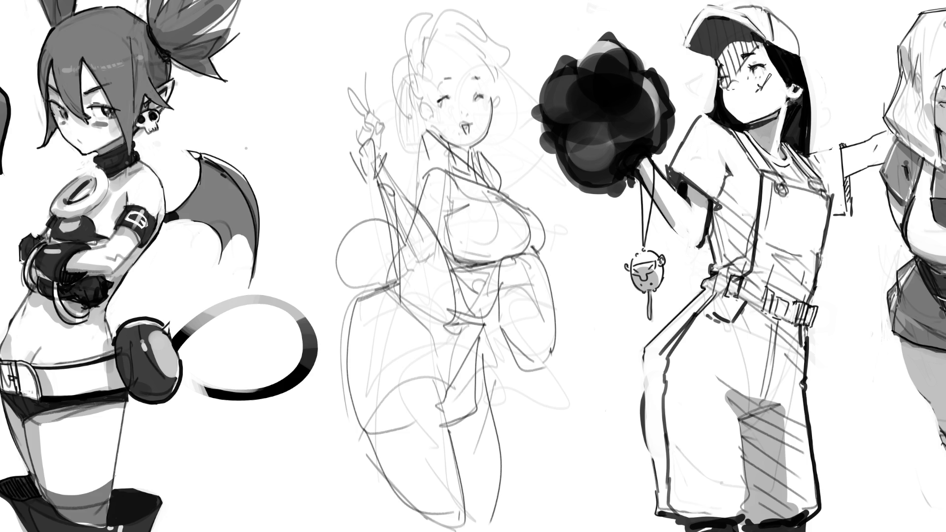
# - Darken the raised arm and hand outline and draw the V-sign fingers
pyautogui.moveTo(388, 115); pyautogui.dragTo(368, 182)
pyautogui.moveTo(372, 97); pyautogui.dragTo(366, 192)
pyautogui.moveTo(369, 186); pyautogui.dragTo(362, 199)
pyautogui.moveTo(390, 158); pyautogui.dragTo(381, 168)
pyautogui.moveTo(395, 116); pyautogui.dragTo(372, 173)
pyautogui.moveTo(372, 173); pyautogui.dragTo(361, 202)
pyautogui.moveTo(375, 97); pyautogui.dragTo(372, 138)
pyautogui.moveTo(372, 134); pyautogui.dragTo(358, 210)
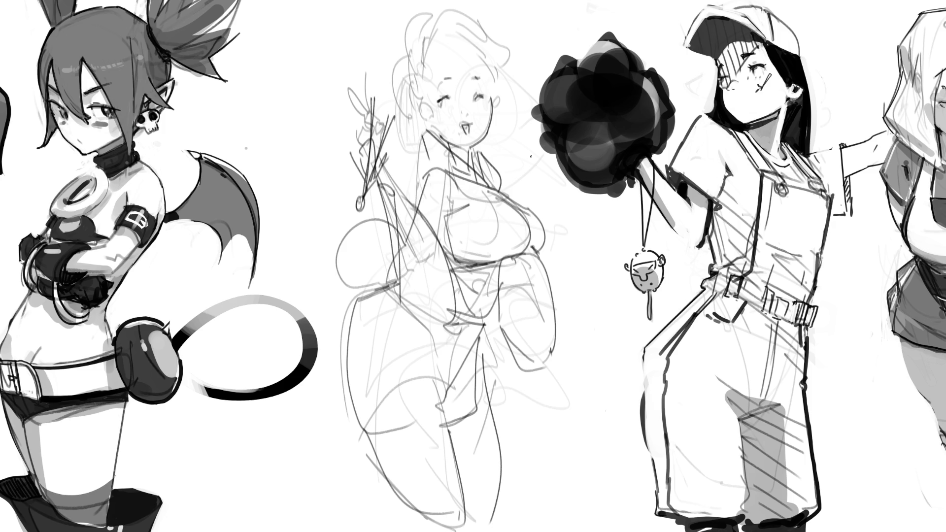
# - Draw the right cheek, hairline and left face and hair contours
pyautogui.moveTo(494, 95); pyautogui.dragTo(497, 108)
pyautogui.moveTo(430, 55)
pyautogui.mouseDown()
pyautogui.moveTo(475, 53)
pyautogui.moveTo(495, 82)
pyautogui.moveTo(488, 152)
pyautogui.moveTo(422, 83)
pyautogui.moveTo(422, 118)
pyautogui.mouseUp()
pyautogui.moveTo(422, 75)
pyautogui.mouseDown()
pyautogui.moveTo(422, 55)
pyautogui.moveTo(417, 90)
pyautogui.mouseUp()
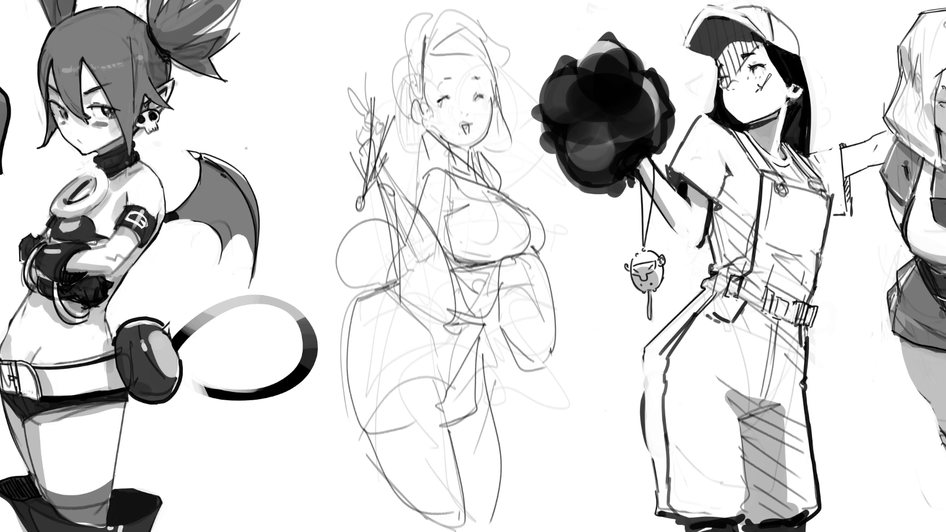
pyautogui.moveTo(418, 39)
pyautogui.mouseDown()
pyautogui.moveTo(411, 100)
pyautogui.moveTo(438, 16)
pyautogui.moveTo(413, 6)
pyautogui.moveTo(409, 33)
pyautogui.mouseUp()
# - Add the top hair arc, headband, hair bun and jaw contour, plus leg and right hip lines
pyautogui.moveTo(418, 11); pyautogui.dragTo(438, 1)
pyautogui.moveTo(478, 1); pyautogui.dragTo(474, 24)
pyautogui.moveTo(417, 36); pyautogui.dragTo(483, 16)
pyautogui.moveTo(465, 32); pyautogui.dragTo(481, 19)
pyautogui.moveTo(413, 36); pyautogui.dragTo(394, 94)
pyautogui.moveTo(411, 20)
pyautogui.mouseDown()
pyautogui.moveTo(400, 72)
pyautogui.moveTo(414, 113)
pyautogui.mouseUp()
pyautogui.moveTo(490, 26); pyautogui.dragTo(501, 78)
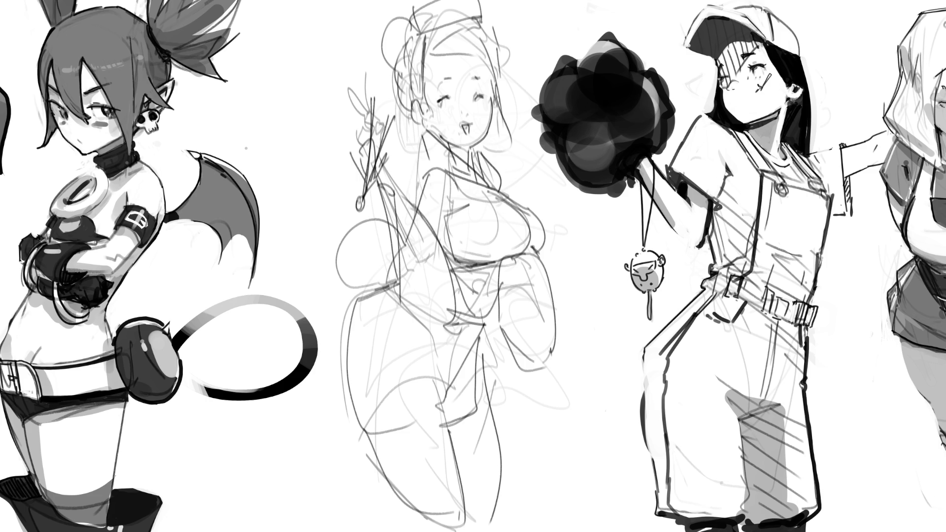
pyautogui.moveTo(498, 258)
pyautogui.mouseDown()
pyautogui.moveTo(501, 331)
pyautogui.moveTo(557, 388)
pyautogui.moveTo(511, 384)
pyautogui.mouseUp()
pyautogui.moveTo(553, 258)
pyautogui.mouseDown()
pyautogui.moveTo(561, 359)
pyautogui.moveTo(535, 254)
pyautogui.moveTo(543, 269)
pyautogui.mouseUp()
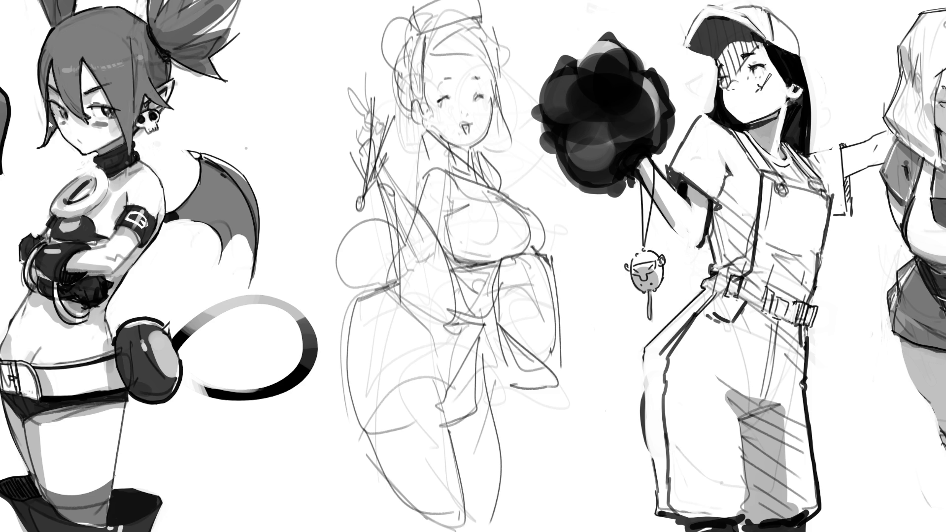
# - Flip the middle sketch horizontally, rotate it slightly counter-clockwise, shift it left and fade it
pyautogui.press('h')
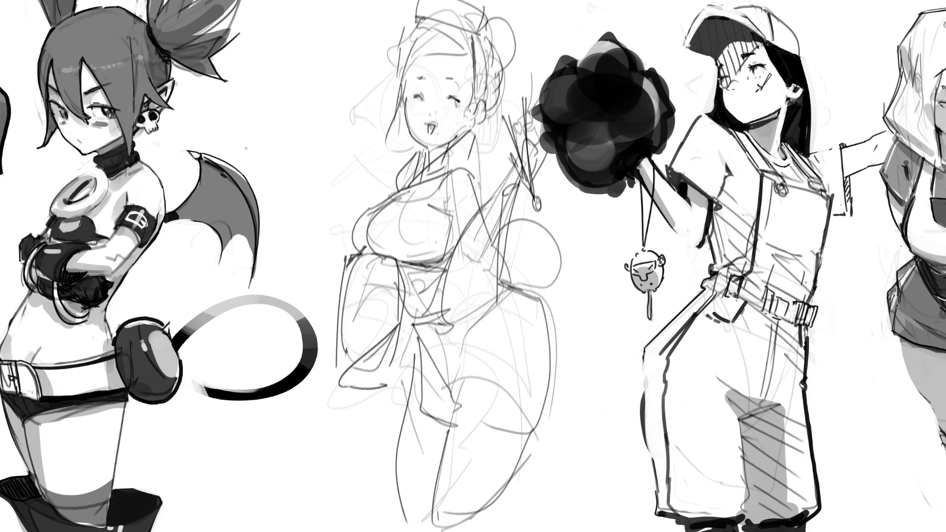
pyautogui.hotkey('ctrl', 't')
pyautogui.moveTo(443, 266); pyautogui.dragTo(421, 269)
pyautogui.press('Return')
pyautogui.moveTo(468, 74)
pyautogui.mouseDown()
pyautogui.moveTo(468, 246)
pyautogui.moveTo(508, 453)
pyautogui.moveTo(542, 434)
pyautogui.mouseUp()
# - With a fine inking brush, ink lashes on the closed left eye and eyebrows above both eyes
pyautogui.press('b')
pyautogui.moveTo(390, 98)
pyautogui.mouseDown()
pyautogui.moveTo(439, 104)
pyautogui.moveTo(431, 81)
pyautogui.moveTo(402, 94)
pyautogui.mouseUp()
pyautogui.hotkey('ctrl', 'z')
pyautogui.hotkey('ctrl', 'z')
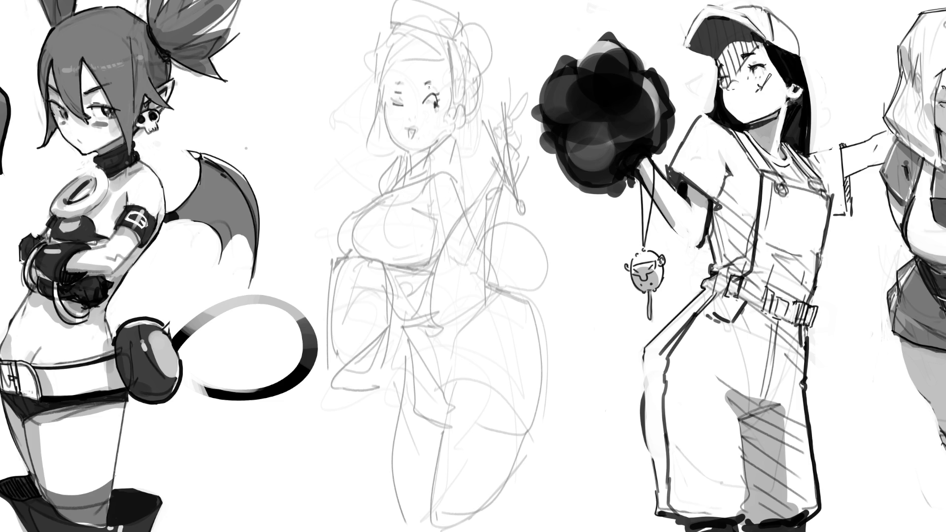
pyautogui.hotkey('ctrl', 'z')
pyautogui.hotkey('ctrl', 'z')
pyautogui.hotkey('ctrl', 'z')
pyautogui.hotkey('ctrl', 'z')
pyautogui.hotkey('ctrl', 'z')
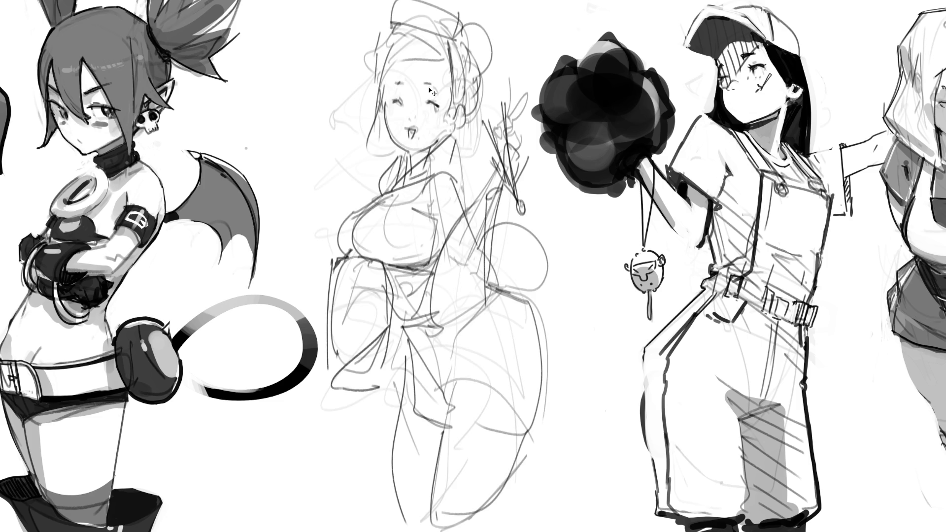
pyautogui.hotkey('ctrl', 'shift', 'z')
pyautogui.moveTo(392, 102); pyautogui.dragTo(438, 102)
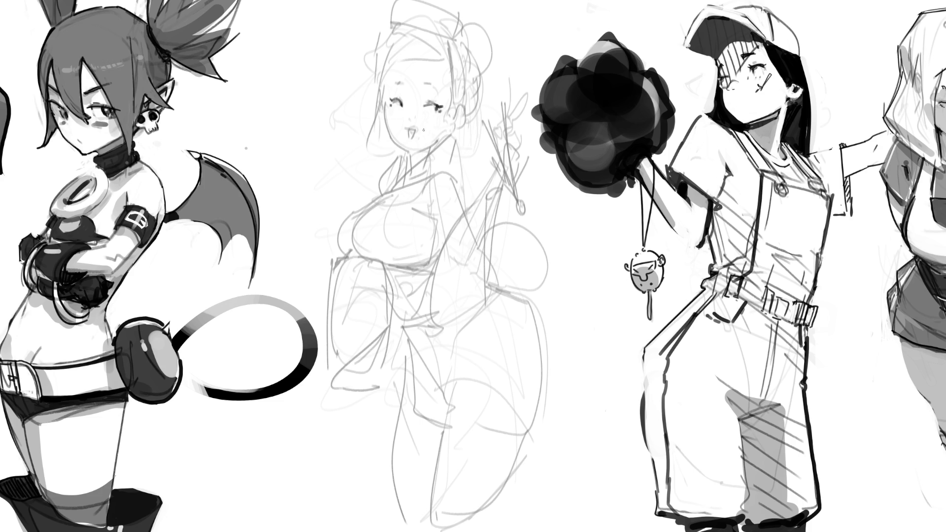
pyautogui.moveTo(395, 80); pyautogui.dragTo(441, 88)
# - Ink the inside of the mouth, the left cheek and jaw line, and the chin-to-neck line
pyautogui.moveTo(410, 130); pyautogui.dragTo(412, 145)
pyautogui.moveTo(385, 112); pyautogui.dragTo(401, 149)
pyautogui.hotkey('ctrl', 'z')
pyautogui.moveTo(385, 109); pyautogui.dragTo(402, 148)
pyautogui.hotkey('ctrl', 'z')
pyautogui.moveTo(386, 109); pyautogui.dragTo(401, 146)
pyautogui.moveTo(412, 157); pyautogui.dragTo(434, 143)
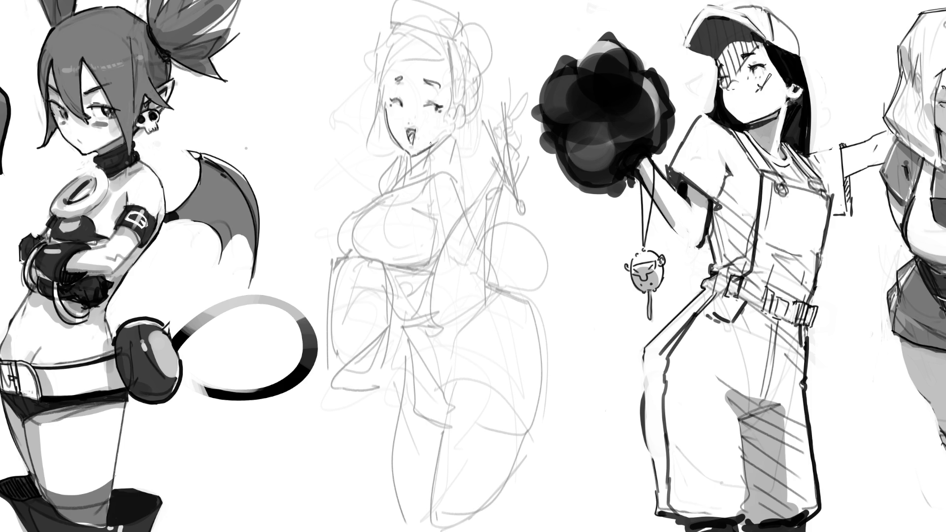
# - Draw hair strands down both sides of the face, curled near the ear, plus a forehead headband
pyautogui.moveTo(391, 63)
pyautogui.mouseDown()
pyautogui.moveTo(378, 125)
pyautogui.moveTo(360, 136)
pyautogui.mouseUp()
pyautogui.moveTo(373, 119); pyautogui.dragTo(386, 147)
pyautogui.moveTo(451, 52); pyautogui.dragTo(445, 130)
pyautogui.moveTo(459, 97); pyautogui.dragTo(457, 113)
pyautogui.moveTo(392, 66)
pyautogui.mouseDown()
pyautogui.moveTo(445, 61)
pyautogui.moveTo(429, 21)
pyautogui.moveTo(453, 59)
pyautogui.mouseUp()
# - Outline the top and back of the head, redrawing the left hair edge and thickening the right
pyautogui.moveTo(421, 20)
pyautogui.mouseDown()
pyautogui.moveTo(398, 32)
pyautogui.moveTo(373, 82)
pyautogui.mouseUp()
pyautogui.hotkey('ctrl', 'z')
pyautogui.moveTo(411, 22)
pyautogui.mouseDown()
pyautogui.moveTo(384, 46)
pyautogui.moveTo(373, 83)
pyautogui.mouseUp()
pyautogui.moveTo(443, 25)
pyautogui.mouseDown()
pyautogui.moveTo(464, 116)
pyautogui.moveTo(452, 129)
pyautogui.moveTo(461, 111)
pyautogui.mouseUp()
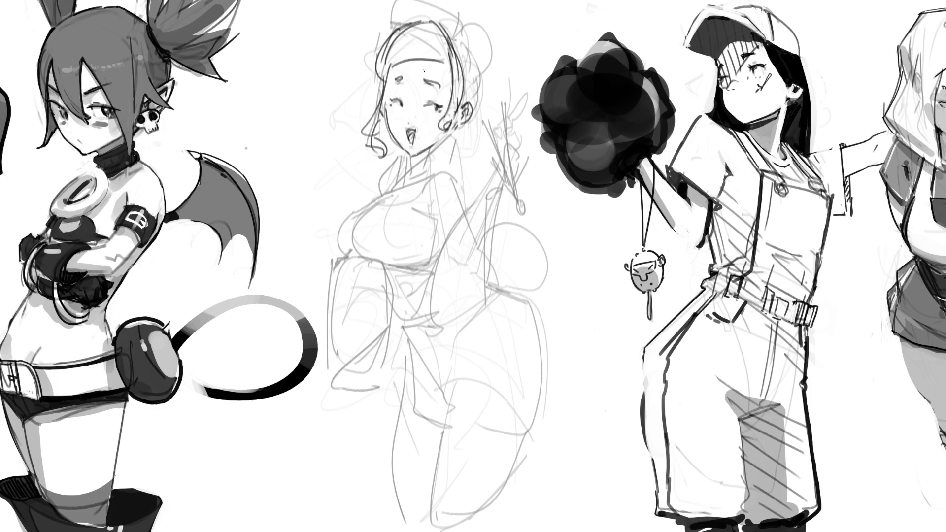
pyautogui.moveTo(449, 32)
pyautogui.mouseDown()
pyautogui.moveTo(466, 45)
pyautogui.moveTo(479, 110)
pyautogui.moveTo(471, 121)
pyautogui.mouseUp()
# - Draw a round hair bun with trailing strands and a striped collar at the neck
pyautogui.moveTo(449, 23); pyautogui.dragTo(510, 113)
pyautogui.moveTo(477, 65); pyautogui.dragTo(513, 123)
pyautogui.moveTo(338, 242)
pyautogui.mouseDown()
pyautogui.moveTo(463, 184)
pyautogui.moveTo(490, 334)
pyautogui.mouseUp()
# - Sketch the chest curve, body and skirt lines, and hatch the figure's right side diagonally
pyautogui.moveTo(476, 201); pyautogui.dragTo(454, 230)
pyautogui.moveTo(455, 228)
pyautogui.mouseDown()
pyautogui.moveTo(440, 326)
pyautogui.moveTo(463, 338)
pyautogui.mouseUp()
pyautogui.moveTo(497, 191); pyautogui.dragTo(498, 333)
pyautogui.moveTo(498, 198)
pyautogui.mouseDown()
pyautogui.moveTo(525, 295)
pyautogui.moveTo(512, 325)
pyautogui.mouseUp()
pyautogui.moveTo(501, 207)
pyautogui.mouseDown()
pyautogui.moveTo(490, 219)
pyautogui.moveTo(490, 254)
pyautogui.mouseUp()
pyautogui.moveTo(517, 241)
pyautogui.mouseDown()
pyautogui.moveTo(491, 268)
pyautogui.moveTo(492, 283)
pyautogui.mouseUp()
pyautogui.moveTo(522, 271); pyautogui.dragTo(495, 293)
pyautogui.moveTo(528, 293); pyautogui.dragTo(511, 321)
pyautogui.moveTo(535, 308); pyautogui.dragTo(501, 327)
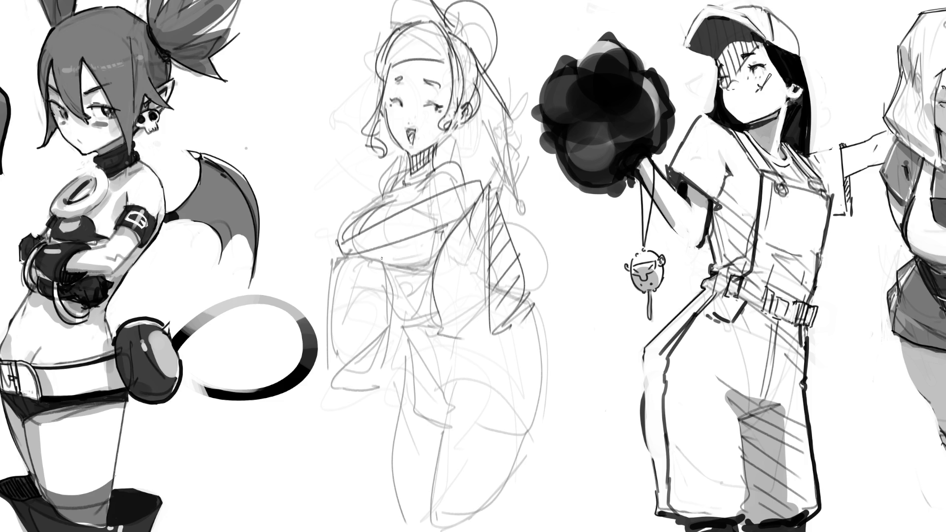
# - Draw the curve and vertical lines under the bust and outline the left sleeve
pyautogui.moveTo(348, 257)
pyautogui.mouseDown()
pyautogui.moveTo(376, 269)
pyautogui.moveTo(417, 250)
pyautogui.mouseUp()
pyautogui.hotkey('ctrl', 'z')
pyautogui.moveTo(340, 256)
pyautogui.mouseDown()
pyautogui.moveTo(396, 261)
pyautogui.moveTo(389, 304)
pyautogui.mouseUp()
pyautogui.moveTo(390, 265); pyautogui.dragTo(396, 346)
pyautogui.moveTo(341, 259)
pyautogui.mouseDown()
pyautogui.moveTo(331, 270)
pyautogui.moveTo(367, 389)
pyautogui.mouseUp()
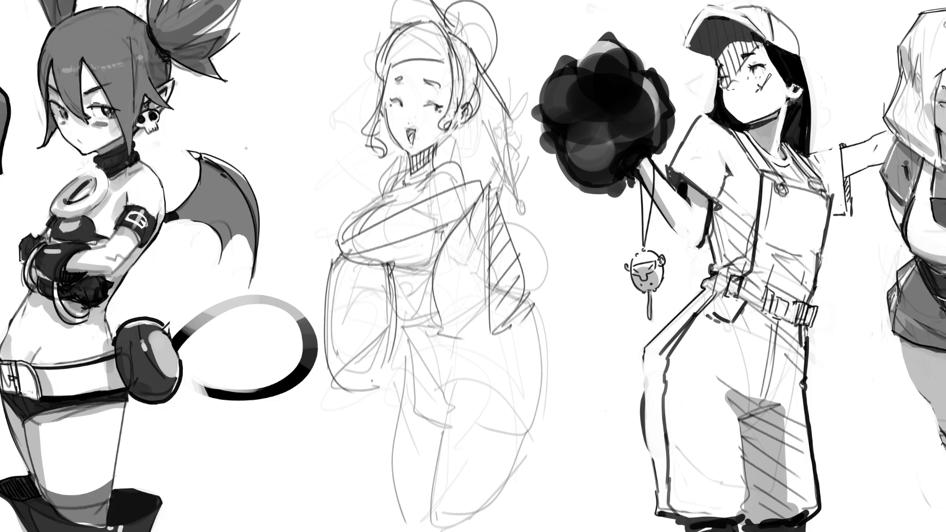
pyautogui.moveTo(387, 263); pyautogui.dragTo(372, 410)
pyautogui.moveTo(350, 394); pyautogui.dragTo(390, 384)
pyautogui.moveTo(394, 266)
pyautogui.mouseDown()
pyautogui.moveTo(396, 387)
pyautogui.moveTo(396, 270)
pyautogui.moveTo(420, 270)
pyautogui.moveTo(393, 274)
pyautogui.moveTo(407, 276)
pyautogui.moveTo(397, 294)
pyautogui.mouseUp()
# - Hatch densely across the waist and mark a small V on the chest
pyautogui.moveTo(432, 277)
pyautogui.mouseDown()
pyautogui.moveTo(396, 302)
pyautogui.moveTo(399, 315)
pyautogui.mouseUp()
pyautogui.moveTo(433, 292)
pyautogui.mouseDown()
pyautogui.moveTo(406, 318)
pyautogui.moveTo(422, 321)
pyautogui.mouseUp()
pyautogui.moveTo(449, 301); pyautogui.dragTo(427, 321)
pyautogui.moveTo(436, 230); pyautogui.dragTo(439, 241)
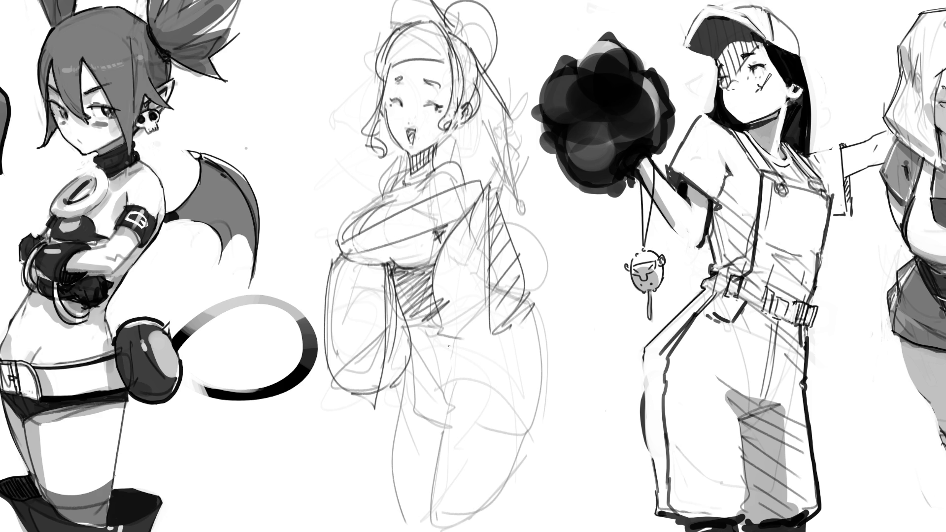
# - Sketch the lower-body lines, the right hip and thigh, and both legs below the knee
pyautogui.moveTo(404, 328); pyautogui.dragTo(479, 342)
pyautogui.moveTo(405, 349)
pyautogui.mouseDown()
pyautogui.moveTo(413, 381)
pyautogui.moveTo(438, 409)
pyautogui.mouseUp()
pyautogui.moveTo(407, 369)
pyautogui.mouseDown()
pyautogui.moveTo(410, 408)
pyautogui.moveTo(439, 441)
pyautogui.moveTo(478, 406)
pyautogui.moveTo(524, 401)
pyautogui.mouseUp()
pyautogui.moveTo(444, 394); pyautogui.dragTo(500, 368)
pyautogui.moveTo(525, 313); pyautogui.dragTo(547, 362)
pyautogui.moveTo(532, 330); pyautogui.dragTo(552, 409)
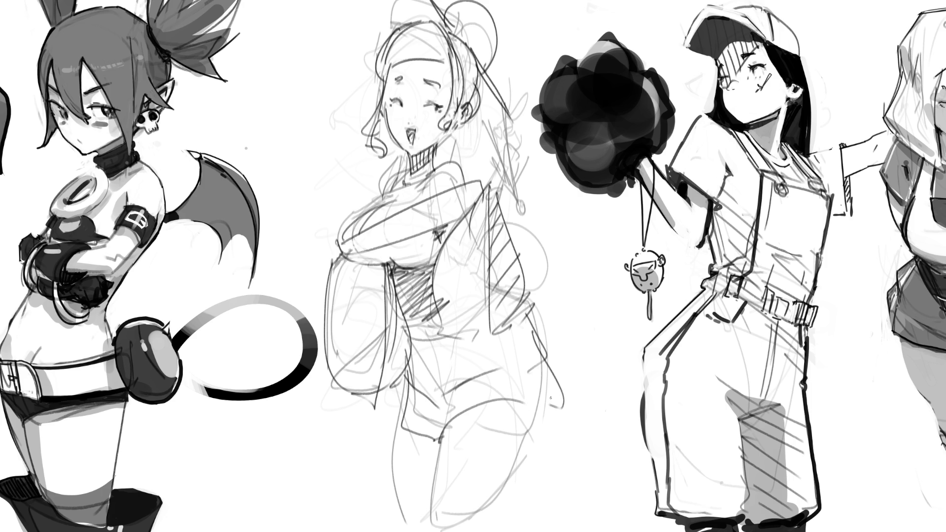
pyautogui.hotkey('ctrl', 'z')
pyautogui.moveTo(536, 333)
pyautogui.mouseDown()
pyautogui.moveTo(559, 439)
pyautogui.moveTo(547, 452)
pyautogui.mouseUp()
pyautogui.moveTo(452, 425); pyautogui.dragTo(458, 510)
pyautogui.moveTo(549, 440); pyautogui.dragTo(543, 470)
pyautogui.moveTo(555, 436); pyautogui.dragTo(554, 522)
pyautogui.moveTo(398, 428); pyautogui.dragTo(395, 497)
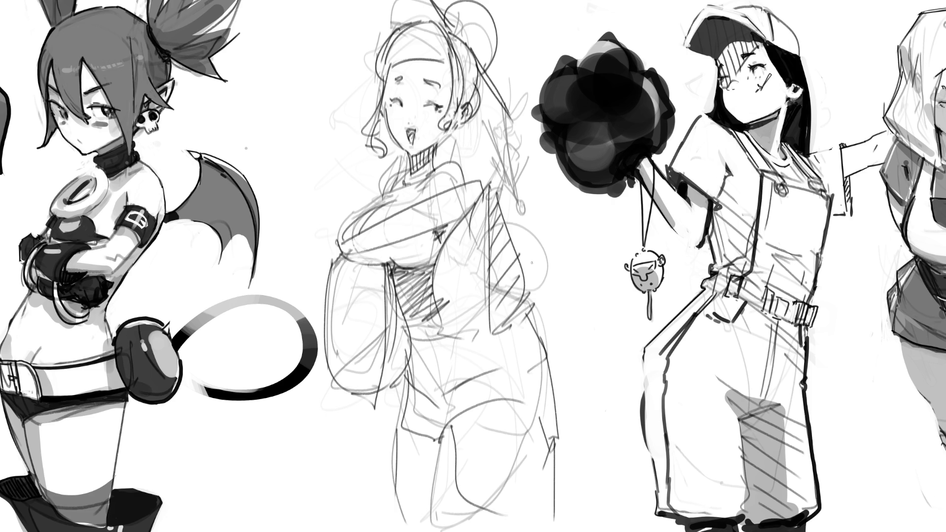
# - Outline the figure's right side with long diagonals and zigzag hatching
pyautogui.moveTo(511, 231); pyautogui.dragTo(573, 331)
pyautogui.moveTo(520, 255); pyautogui.dragTo(547, 289)
pyautogui.moveTo(503, 222)
pyautogui.mouseDown()
pyautogui.moveTo(532, 238)
pyautogui.moveTo(562, 353)
pyautogui.moveTo(544, 340)
pyautogui.mouseUp()
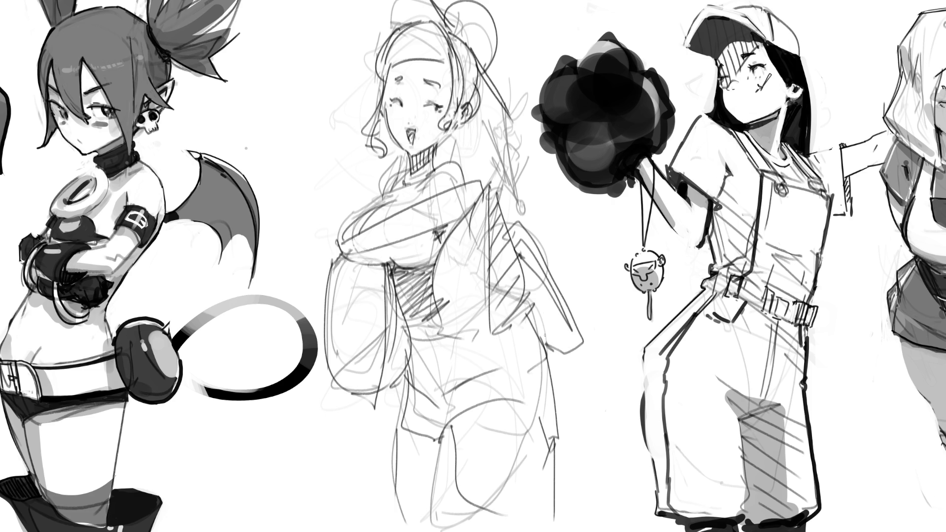
pyautogui.moveTo(524, 227)
pyautogui.mouseDown()
pyautogui.moveTo(527, 264)
pyautogui.moveTo(554, 303)
pyautogui.moveTo(559, 368)
pyautogui.mouseUp()
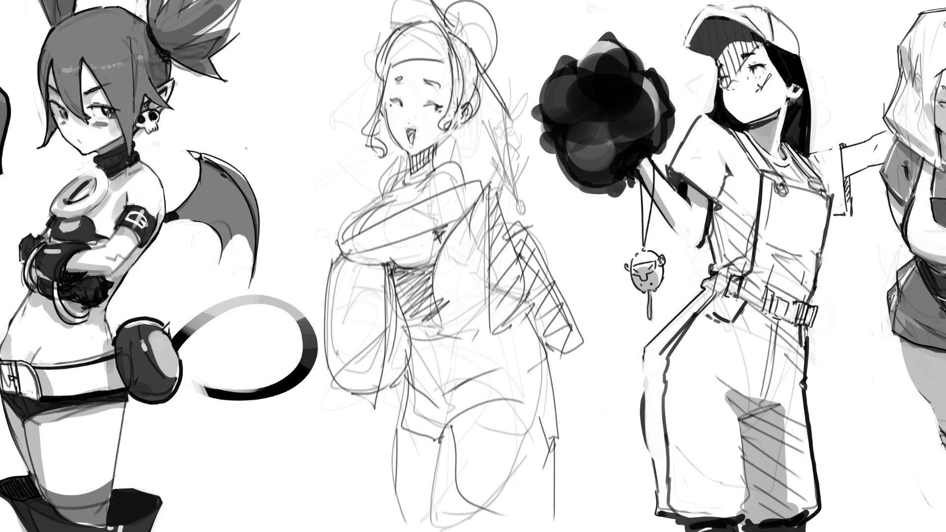
# - Add short strokes around the shoulder and draw the line along the shoulder and arm
pyautogui.moveTo(498, 166)
pyautogui.mouseDown()
pyautogui.moveTo(488, 183)
pyautogui.moveTo(499, 194)
pyautogui.mouseUp()
pyautogui.moveTo(496, 148); pyautogui.dragTo(493, 161)
pyautogui.moveTo(508, 158); pyautogui.dragTo(497, 172)
pyautogui.moveTo(509, 138)
pyautogui.mouseDown()
pyautogui.moveTo(508, 161)
pyautogui.moveTo(521, 161)
pyautogui.mouseUp()
pyautogui.moveTo(527, 143); pyautogui.dragTo(535, 163)
pyautogui.moveTo(535, 168); pyautogui.dragTo(525, 182)
pyautogui.moveTo(481, 118); pyautogui.dragTo(515, 202)
pyautogui.moveTo(504, 103); pyautogui.dragTo(520, 215)
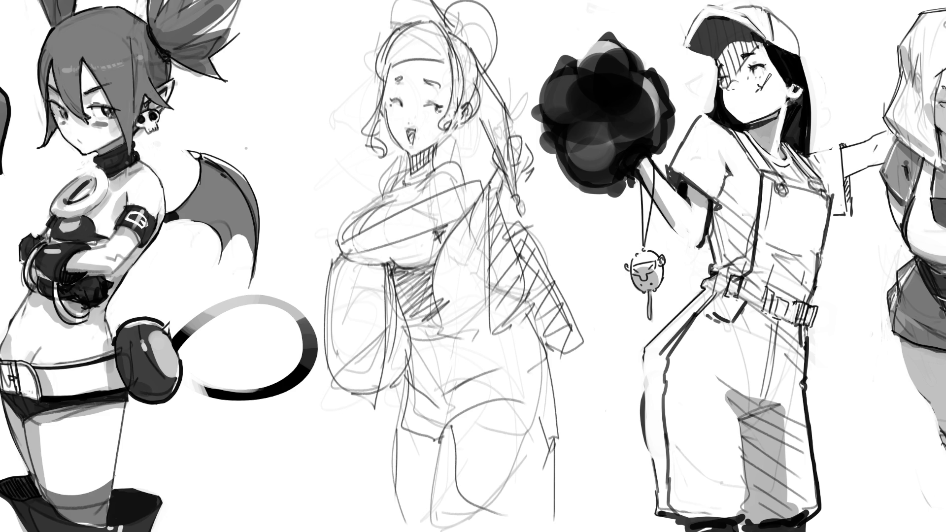
# - Draw a curled earring by the ear and ink the neck, collar and neckline curve
pyautogui.moveTo(440, 132)
pyautogui.mouseDown()
pyautogui.moveTo(449, 129)
pyautogui.moveTo(450, 153)
pyautogui.moveTo(478, 73)
pyautogui.mouseUp()
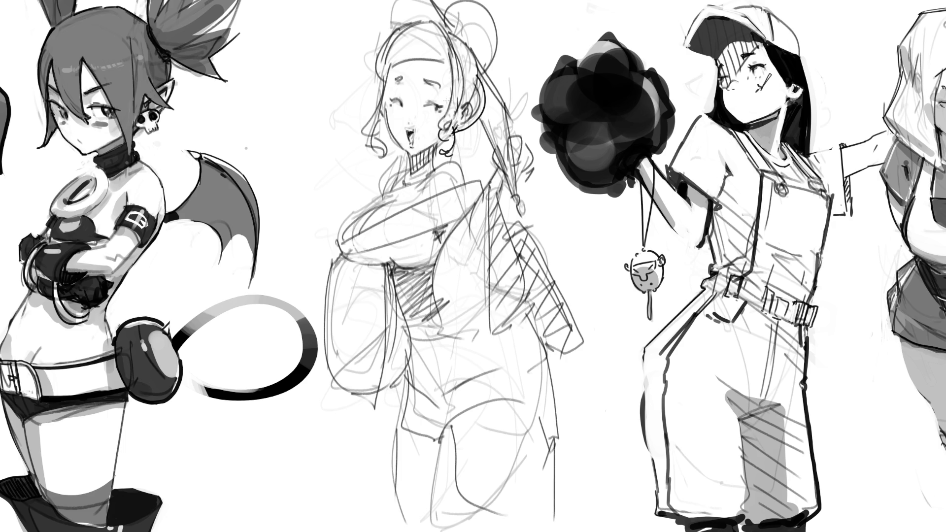
pyautogui.moveTo(412, 157)
pyautogui.mouseDown()
pyautogui.moveTo(442, 137)
pyautogui.moveTo(435, 160)
pyautogui.moveTo(404, 169)
pyautogui.mouseUp()
pyautogui.moveTo(402, 178)
pyautogui.mouseDown()
pyautogui.moveTo(404, 189)
pyautogui.moveTo(388, 193)
pyautogui.moveTo(439, 173)
pyautogui.moveTo(475, 179)
pyautogui.mouseUp()
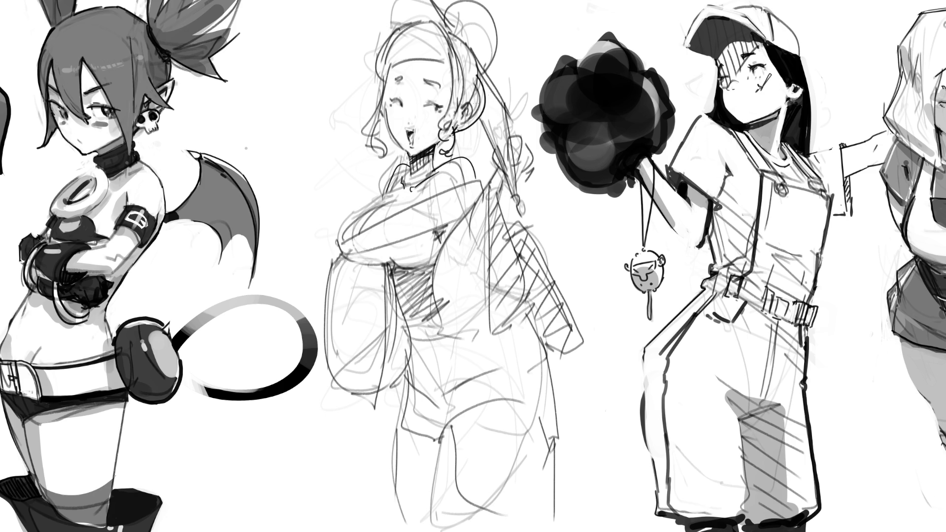
# - Mark the left neckline, draw a curve inside the chest outline, and paint a black torso strip
pyautogui.moveTo(390, 190); pyautogui.dragTo(346, 242)
pyautogui.moveTo(405, 196); pyautogui.dragTo(357, 238)
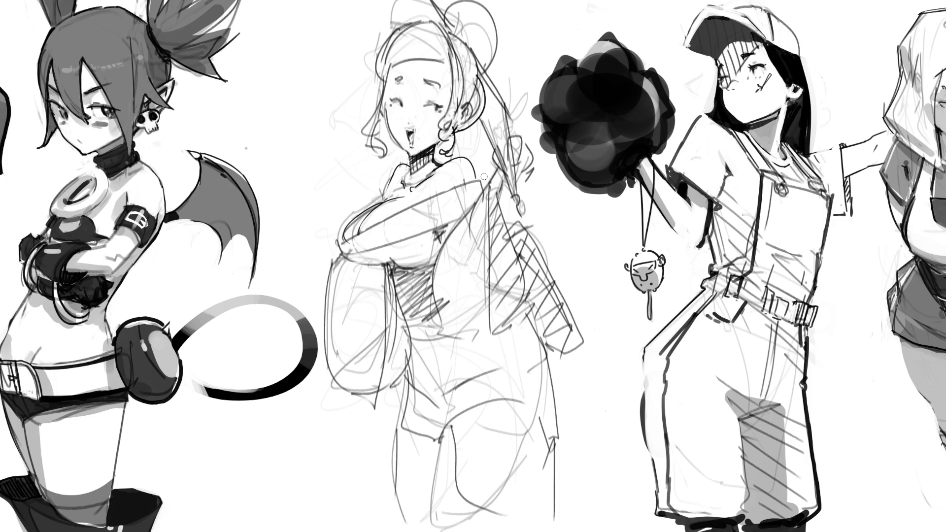
pyautogui.moveTo(389, 275); pyautogui.dragTo(386, 440)
# - Paint a second black strip on the torso and a dark loop on the right side
pyautogui.moveTo(391, 279)
pyautogui.mouseDown()
pyautogui.moveTo(409, 385)
pyautogui.moveTo(385, 419)
pyautogui.moveTo(389, 313)
pyautogui.moveTo(404, 365)
pyautogui.moveTo(395, 336)
pyautogui.mouseUp()
pyautogui.moveTo(501, 198)
pyautogui.mouseDown()
pyautogui.moveTo(497, 246)
pyautogui.moveTo(522, 276)
pyautogui.moveTo(503, 212)
pyautogui.mouseUp()
pyautogui.moveTo(492, 207)
pyautogui.mouseDown()
pyautogui.moveTo(499, 319)
pyautogui.moveTo(498, 229)
pyautogui.moveTo(488, 303)
pyautogui.moveTo(486, 230)
pyautogui.mouseUp()
pyautogui.moveTo(430, 222); pyautogui.dragTo(439, 245)
# - Ink a bold underline beneath the bust, darken the chest mark, and draw a shoulder strap
pyautogui.moveTo(377, 268)
pyautogui.mouseDown()
pyautogui.moveTo(398, 260)
pyautogui.moveTo(424, 270)
pyautogui.moveTo(392, 284)
pyautogui.mouseUp()
pyautogui.moveTo(436, 230); pyautogui.dragTo(439, 249)
pyautogui.moveTo(340, 257); pyautogui.dragTo(445, 223)
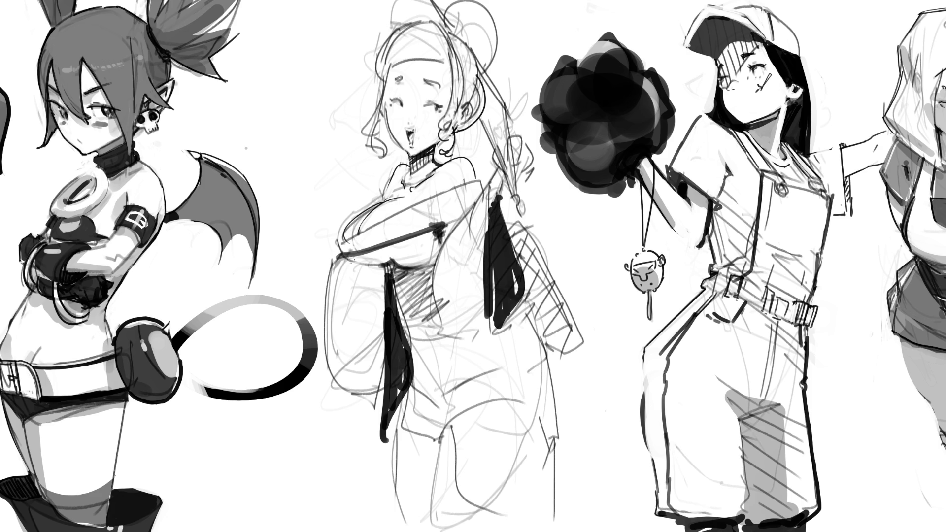
pyautogui.moveTo(344, 260)
pyautogui.mouseDown()
pyautogui.moveTo(409, 265)
pyautogui.moveTo(349, 273)
pyautogui.mouseUp()
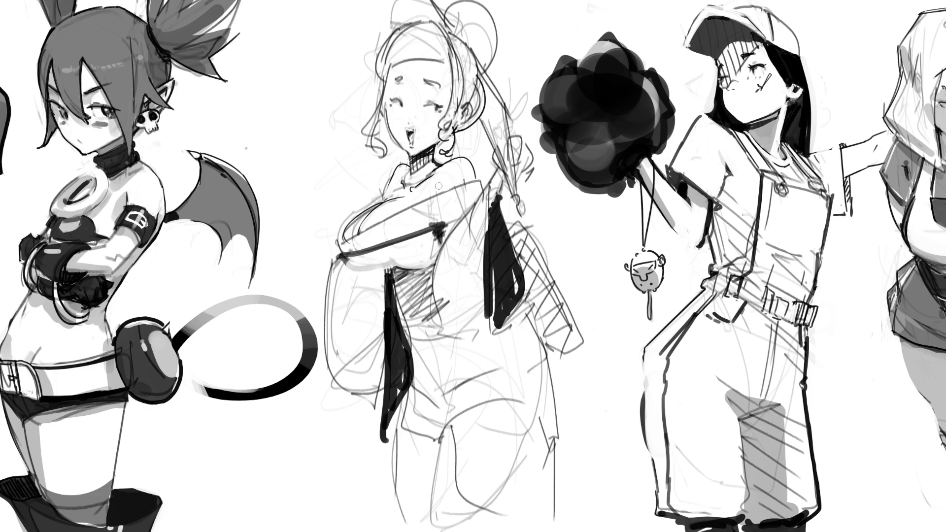
pyautogui.moveTo(399, 321); pyautogui.dragTo(438, 321)
pyautogui.moveTo(440, 228)
pyautogui.mouseDown()
pyautogui.moveTo(467, 206)
pyautogui.moveTo(468, 349)
pyautogui.moveTo(518, 315)
pyautogui.mouseUp()
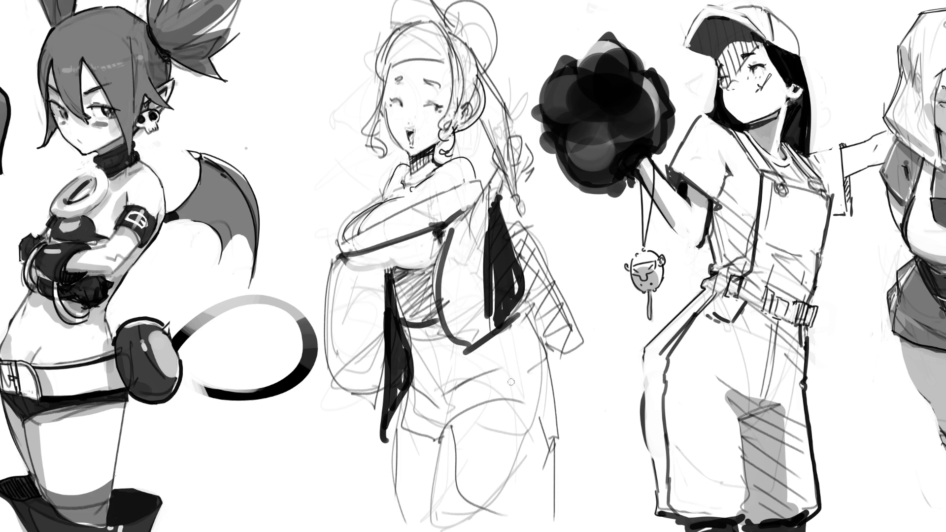
# - Ink bold contours along the hip and down both legs, redoing a stray leg line
pyautogui.moveTo(400, 345)
pyautogui.mouseDown()
pyautogui.moveTo(413, 400)
pyautogui.moveTo(428, 413)
pyautogui.moveTo(421, 443)
pyautogui.moveTo(524, 407)
pyautogui.mouseUp()
pyautogui.moveTo(526, 322)
pyautogui.mouseDown()
pyautogui.moveTo(569, 420)
pyautogui.moveTo(548, 420)
pyautogui.moveTo(553, 530)
pyautogui.mouseUp()
pyautogui.moveTo(456, 433); pyautogui.dragTo(473, 529)
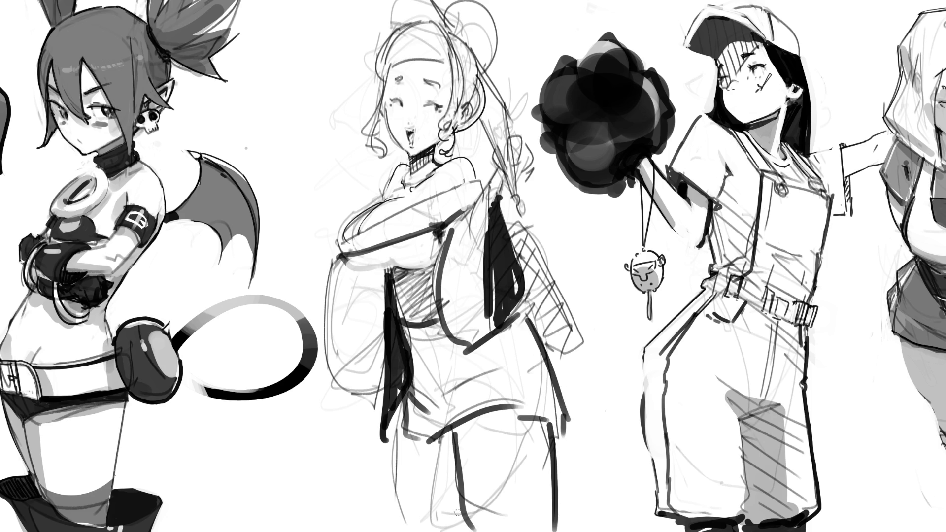
pyautogui.hotkey('ctrl', 'z')
pyautogui.moveTo(450, 431); pyautogui.dragTo(450, 530)
pyautogui.moveTo(552, 436)
pyautogui.mouseDown()
pyautogui.moveTo(504, 526)
pyautogui.moveTo(554, 454)
pyautogui.mouseUp()
pyautogui.moveTo(553, 515)
pyautogui.mouseDown()
pyautogui.moveTo(551, 436)
pyautogui.moveTo(571, 431)
pyautogui.moveTo(556, 437)
pyautogui.mouseUp()
pyautogui.moveTo(399, 400)
pyautogui.mouseDown()
pyautogui.moveTo(400, 490)
pyautogui.moveTo(412, 531)
pyautogui.mouseUp()
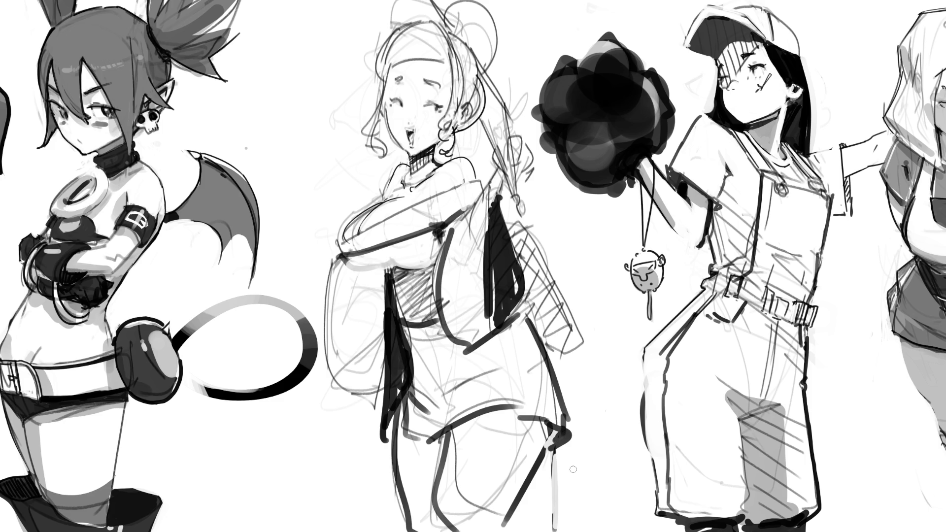
# - Ink the skirt's outer contour and bottom edge, then darken and fill the right hair strands black
pyautogui.moveTo(510, 249)
pyautogui.mouseDown()
pyautogui.moveTo(556, 295)
pyautogui.moveTo(567, 339)
pyautogui.mouseUp()
pyautogui.moveTo(537, 338); pyautogui.dragTo(568, 338)
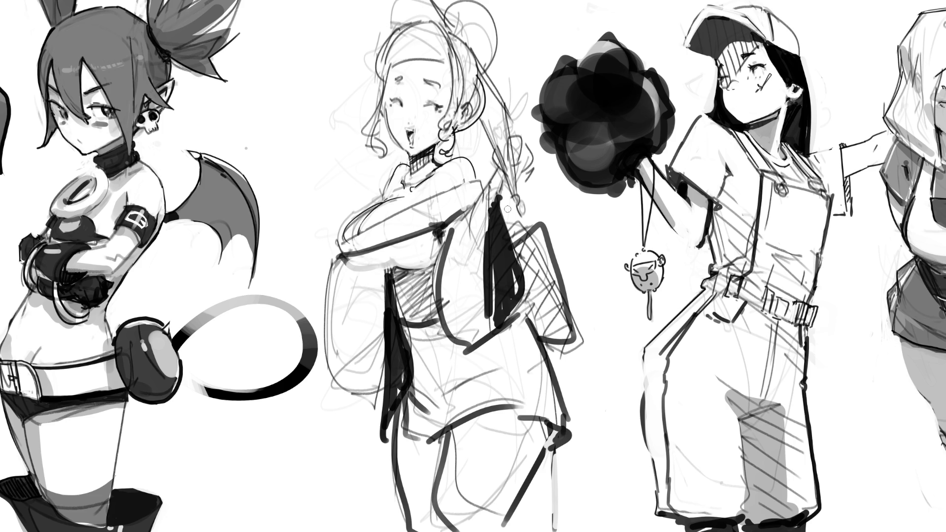
pyautogui.moveTo(500, 168)
pyautogui.mouseDown()
pyautogui.moveTo(491, 207)
pyautogui.moveTo(518, 147)
pyautogui.moveTo(520, 221)
pyautogui.mouseUp()
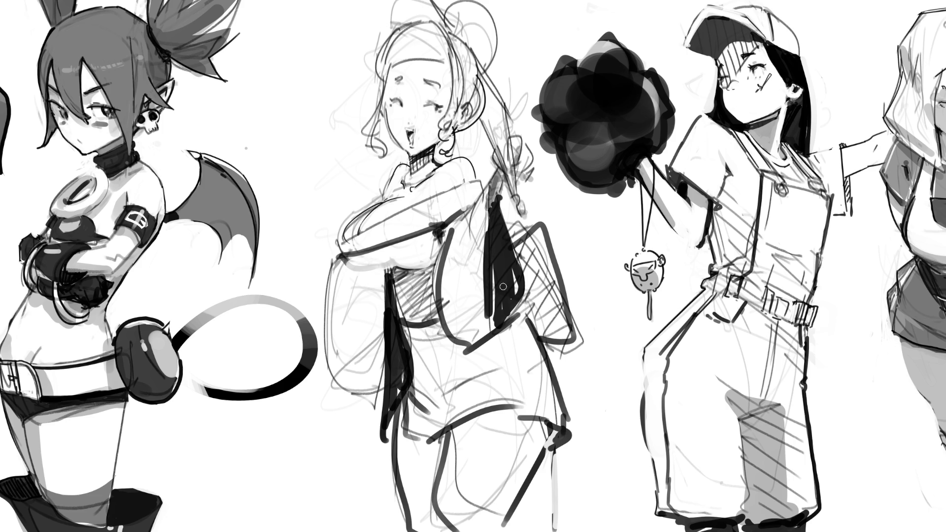
pyautogui.moveTo(503, 287); pyautogui.dragTo(497, 297)
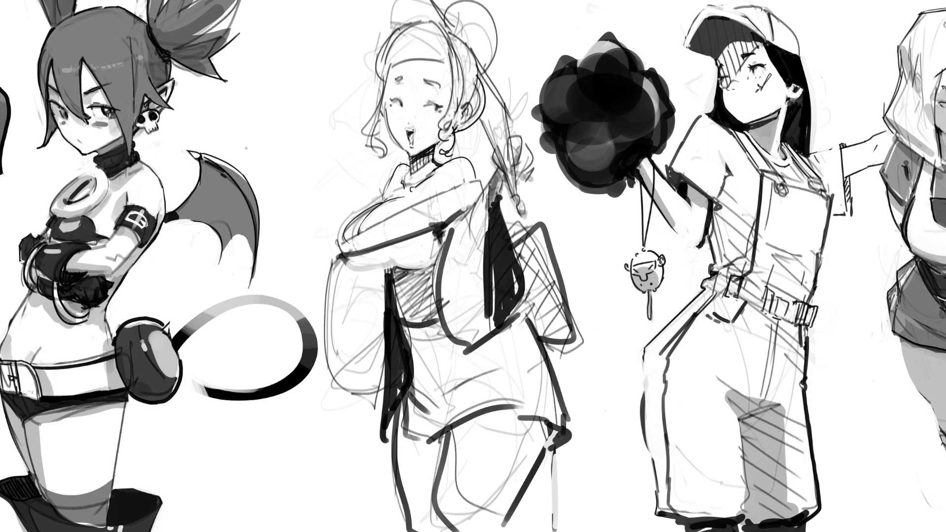
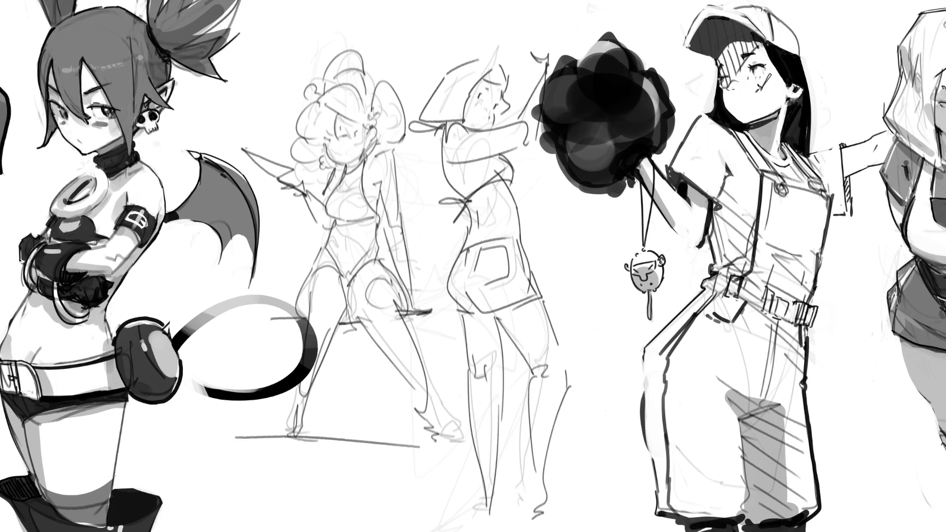
# - Shade the curly-haired figure's neck, face, hair and shoulder in soft grey
pyautogui.moveTo(363, 154)
pyautogui.mouseDown()
pyautogui.moveTo(345, 171)
pyautogui.moveTo(355, 170)
pyautogui.mouseUp()
pyautogui.moveTo(337, 118)
pyautogui.mouseDown()
pyautogui.moveTo(317, 143)
pyautogui.moveTo(325, 159)
pyautogui.moveTo(309, 154)
pyautogui.moveTo(310, 165)
pyautogui.moveTo(323, 156)
pyautogui.moveTo(333, 173)
pyautogui.moveTo(315, 170)
pyautogui.moveTo(323, 166)
pyautogui.mouseUp()
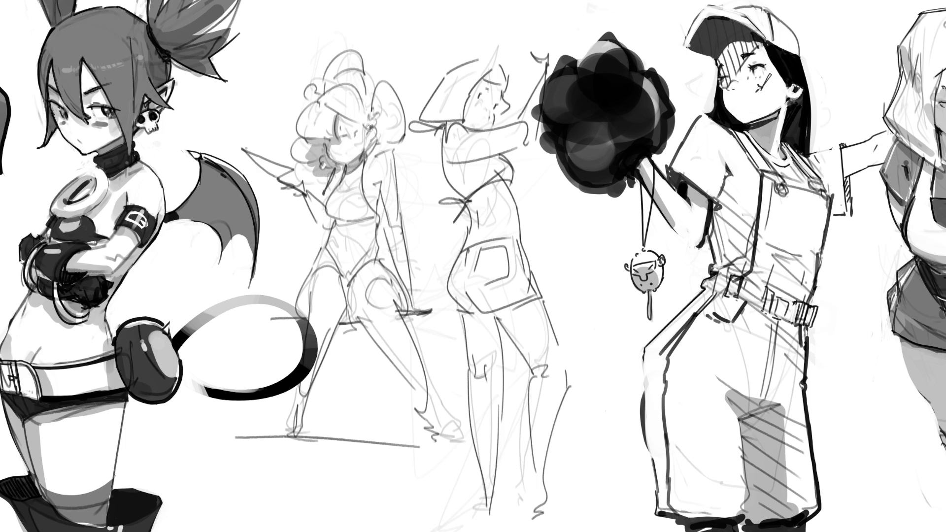
pyautogui.moveTo(370, 127)
pyautogui.mouseDown()
pyautogui.moveTo(394, 125)
pyautogui.moveTo(382, 148)
pyautogui.moveTo(395, 137)
pyautogui.mouseUp()
pyautogui.moveTo(371, 98)
pyautogui.mouseDown()
pyautogui.moveTo(328, 83)
pyautogui.moveTo(358, 71)
pyautogui.mouseUp()
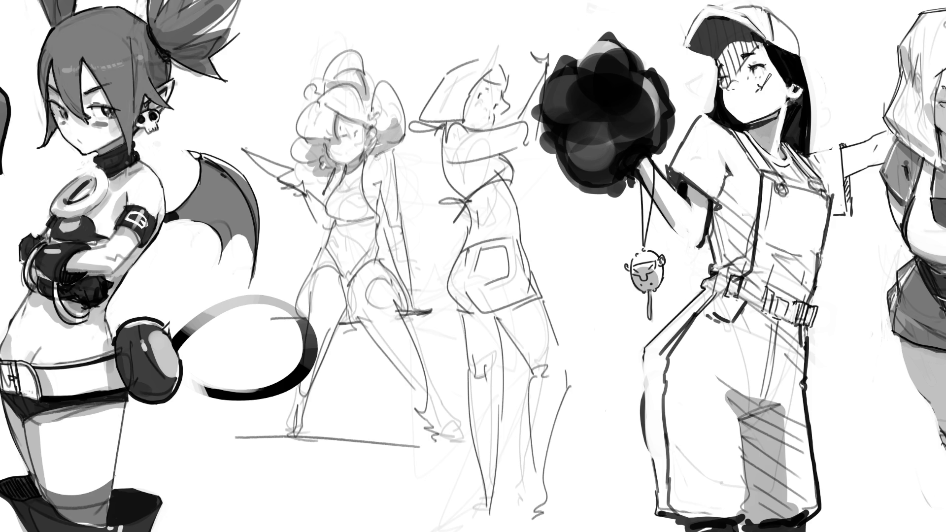
pyautogui.moveTo(373, 173)
pyautogui.mouseDown()
pyautogui.moveTo(377, 186)
pyautogui.moveTo(323, 204)
pyautogui.moveTo(329, 227)
pyautogui.moveTo(340, 215)
pyautogui.moveTo(379, 213)
pyautogui.moveTo(331, 230)
pyautogui.moveTo(378, 222)
pyautogui.moveTo(375, 246)
pyautogui.moveTo(331, 237)
pyautogui.moveTo(325, 258)
pyautogui.moveTo(341, 277)
pyautogui.moveTo(360, 272)
pyautogui.mouseUp()
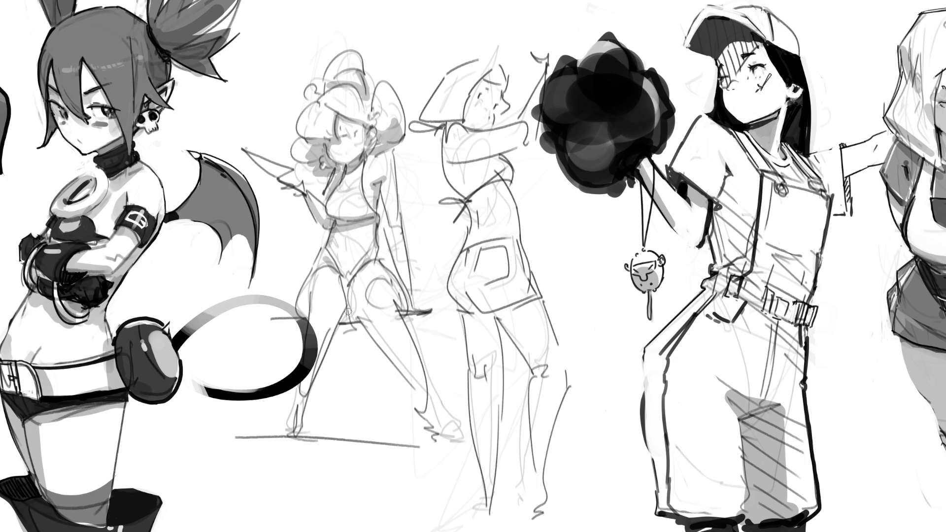
# - Shade the curly-haired figure's hips, both legs, right arm and pointing hand
pyautogui.moveTo(341, 324)
pyautogui.mouseDown()
pyautogui.moveTo(360, 318)
pyautogui.moveTo(414, 387)
pyautogui.mouseUp()
pyautogui.moveTo(370, 321); pyautogui.dragTo(414, 387)
pyautogui.moveTo(397, 353); pyautogui.dragTo(443, 436)
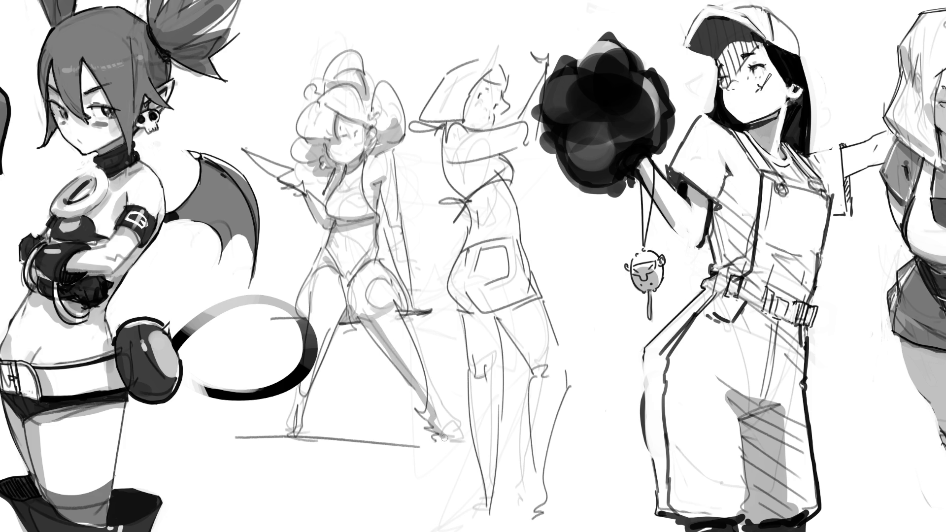
pyautogui.moveTo(344, 306)
pyautogui.mouseDown()
pyautogui.moveTo(324, 313)
pyautogui.moveTo(339, 311)
pyautogui.moveTo(298, 425)
pyautogui.mouseUp()
pyautogui.moveTo(310, 300); pyautogui.dragTo(311, 324)
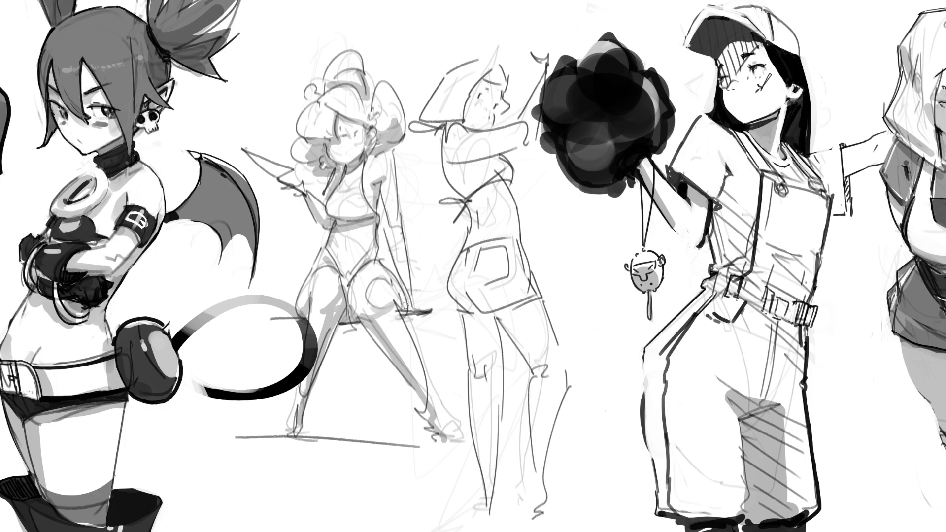
pyautogui.moveTo(384, 187); pyautogui.dragTo(412, 296)
pyautogui.moveTo(244, 148)
pyautogui.mouseDown()
pyautogui.moveTo(283, 179)
pyautogui.moveTo(295, 175)
pyautogui.mouseUp()
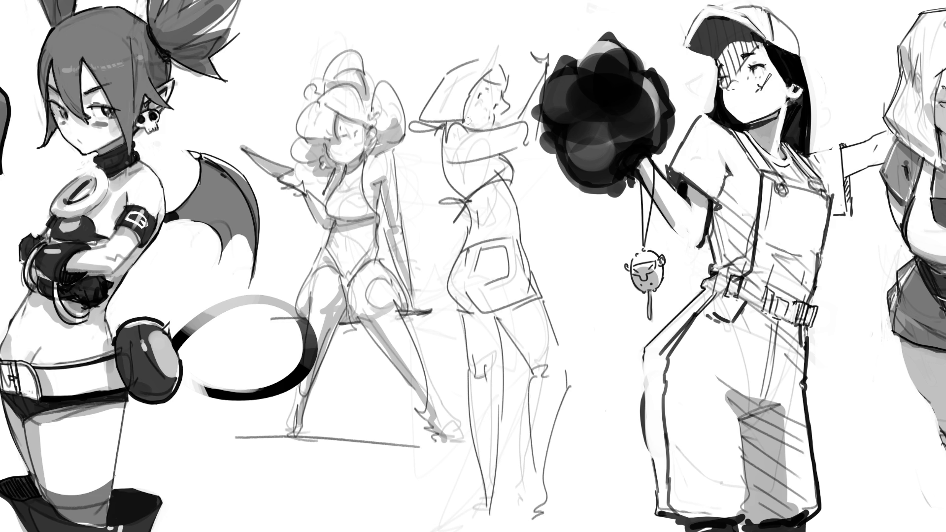
# - Shade the back-view figure's head, arm, torso, hip and thigh in grey
pyautogui.moveTo(483, 78)
pyautogui.mouseDown()
pyautogui.moveTo(502, 106)
pyautogui.moveTo(479, 84)
pyautogui.moveTo(482, 99)
pyautogui.mouseUp()
pyautogui.moveTo(451, 126)
pyautogui.mouseDown()
pyautogui.moveTo(442, 143)
pyautogui.moveTo(494, 149)
pyautogui.moveTo(454, 165)
pyautogui.moveTo(455, 180)
pyautogui.moveTo(448, 172)
pyautogui.moveTo(491, 172)
pyautogui.moveTo(496, 194)
pyautogui.moveTo(483, 202)
pyautogui.mouseUp()
pyautogui.moveTo(493, 162)
pyautogui.mouseDown()
pyautogui.moveTo(472, 237)
pyautogui.moveTo(505, 182)
pyautogui.mouseUp()
pyautogui.moveTo(474, 223); pyautogui.dragTo(471, 241)
pyautogui.moveTo(463, 288)
pyautogui.mouseDown()
pyautogui.moveTo(481, 313)
pyautogui.moveTo(539, 301)
pyautogui.moveTo(503, 318)
pyautogui.moveTo(523, 321)
pyautogui.moveTo(528, 358)
pyautogui.moveTo(534, 307)
pyautogui.moveTo(530, 358)
pyautogui.moveTo(522, 313)
pyautogui.mouseUp()
pyautogui.moveTo(463, 313)
pyautogui.mouseDown()
pyautogui.moveTo(476, 376)
pyautogui.moveTo(500, 365)
pyautogui.moveTo(490, 360)
pyautogui.moveTo(479, 373)
pyautogui.moveTo(493, 379)
pyautogui.moveTo(488, 387)
pyautogui.moveTo(496, 365)
pyautogui.moveTo(485, 515)
pyautogui.moveTo(486, 414)
pyautogui.moveTo(491, 498)
pyautogui.moveTo(569, 515)
pyautogui.moveTo(476, 517)
pyautogui.mouseUp()
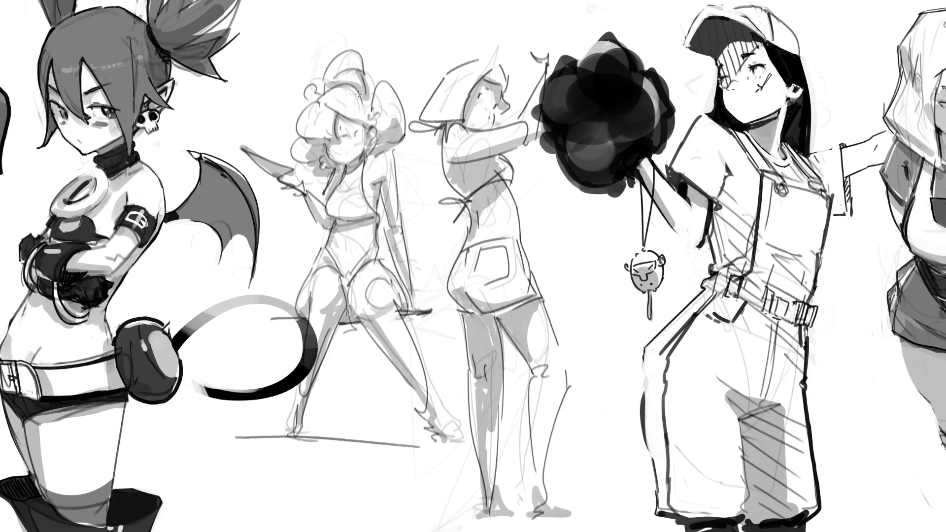
# - Draw the curly-haired figure's eye, lashes and mouth in dark pencil, plus a side contour
pyautogui.moveTo(353, 136); pyautogui.dragTo(360, 129)
pyautogui.moveTo(341, 131); pyautogui.dragTo(343, 125)
pyautogui.moveTo(363, 128); pyautogui.dragTo(361, 138)
pyautogui.hotkey('ctrl', 'z')
pyautogui.click(360, 149)
pyautogui.hotkey('ctrl', 'z')
pyautogui.moveTo(325, 144)
pyautogui.mouseDown()
pyautogui.moveTo(331, 160)
pyautogui.moveTo(354, 165)
pyautogui.moveTo(364, 157)
pyautogui.moveTo(331, 197)
pyautogui.moveTo(339, 220)
pyautogui.mouseUp()
pyautogui.moveTo(364, 158); pyautogui.dragTo(378, 260)
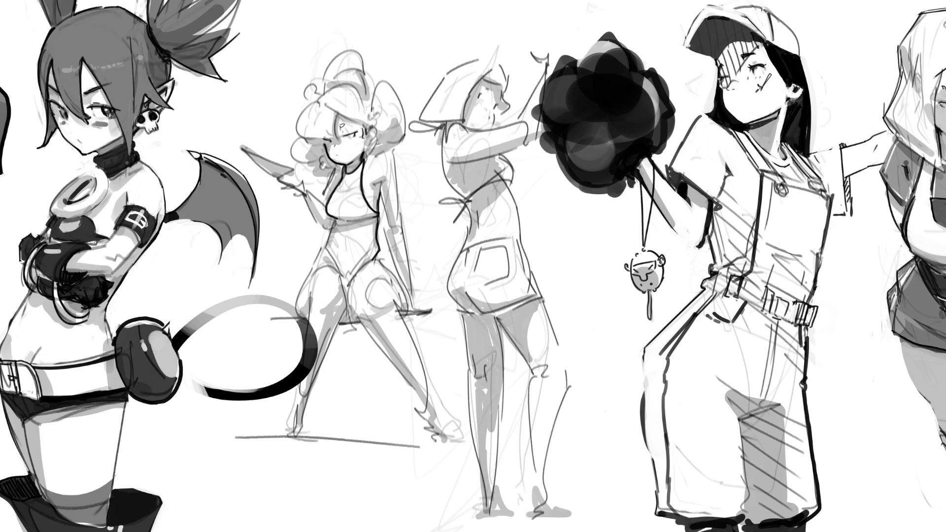
# - Ink the curly-haired figure's torso contours and raised hand, undoing the first fan edge
pyautogui.moveTo(336, 222)
pyautogui.mouseDown()
pyautogui.moveTo(325, 247)
pyautogui.moveTo(335, 271)
pyautogui.mouseUp()
pyautogui.moveTo(381, 248)
pyautogui.mouseDown()
pyautogui.moveTo(320, 259)
pyautogui.moveTo(296, 318)
pyautogui.mouseUp()
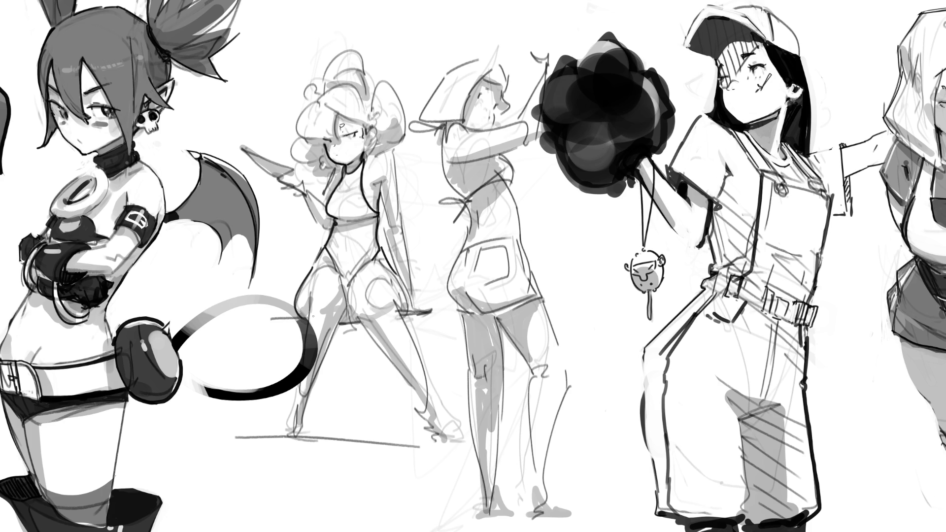
pyautogui.moveTo(285, 178)
pyautogui.mouseDown()
pyautogui.moveTo(307, 197)
pyautogui.moveTo(294, 182)
pyautogui.mouseUp()
pyautogui.moveTo(236, 154); pyautogui.dragTo(274, 177)
pyautogui.hotkey('ctrl', 'z')
# - Redraw the fan's curved top edge and the fingers gripping its handle
pyautogui.moveTo(231, 147)
pyautogui.mouseDown()
pyautogui.moveTo(288, 171)
pyautogui.moveTo(289, 181)
pyautogui.moveTo(290, 170)
pyautogui.mouseUp()
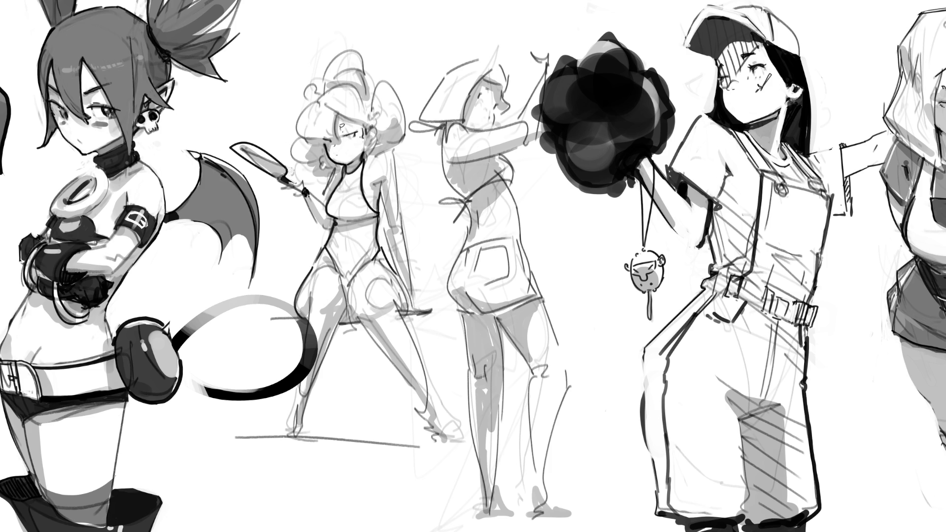
pyautogui.moveTo(233, 147)
pyautogui.mouseDown()
pyautogui.moveTo(284, 174)
pyautogui.moveTo(234, 144)
pyautogui.mouseUp()
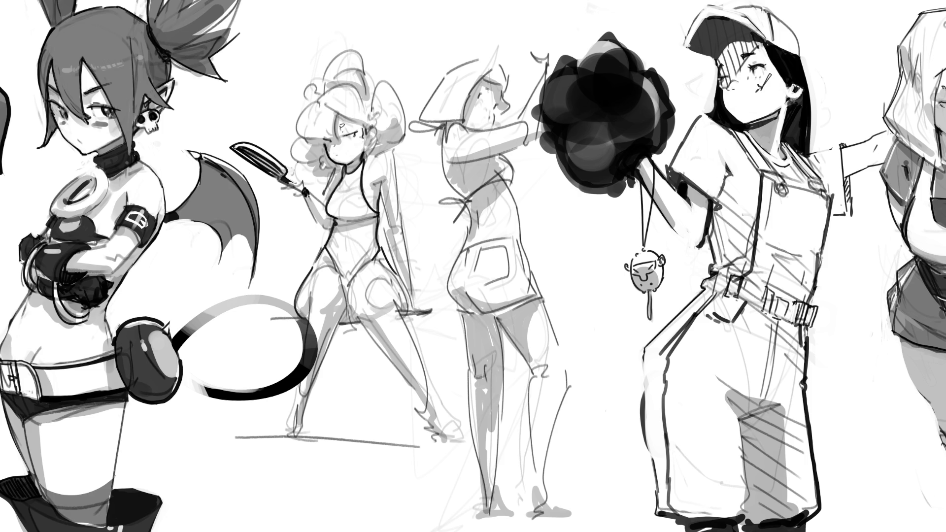
pyautogui.moveTo(283, 185); pyautogui.dragTo(297, 192)
pyautogui.moveTo(292, 190)
pyautogui.mouseDown()
pyautogui.moveTo(309, 187)
pyautogui.moveTo(328, 234)
pyautogui.moveTo(324, 207)
pyautogui.mouseUp()
# - Ink the forearm, bracelet, a mark by the ear, and the right torso and leg
pyautogui.moveTo(333, 174); pyautogui.dragTo(323, 200)
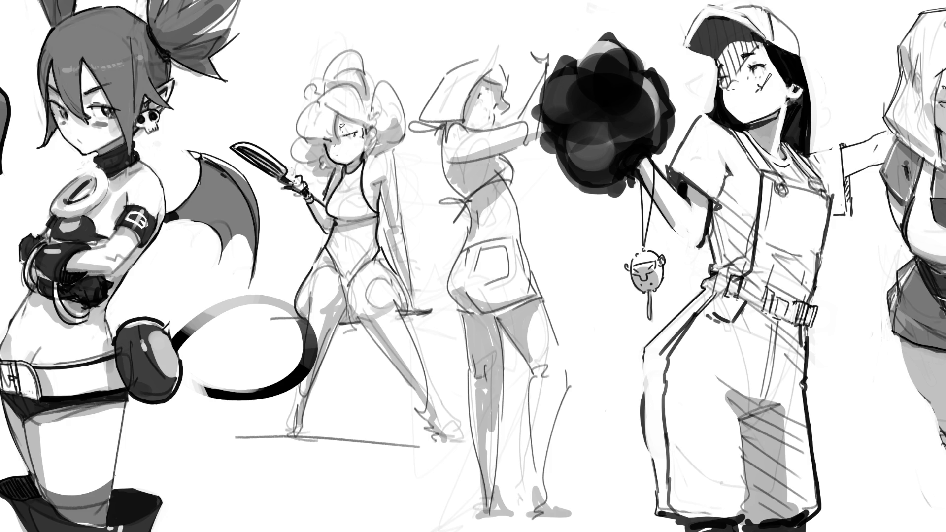
pyautogui.moveTo(371, 154); pyautogui.dragTo(366, 159)
pyautogui.moveTo(390, 159)
pyautogui.mouseDown()
pyautogui.moveTo(401, 212)
pyautogui.moveTo(390, 250)
pyautogui.moveTo(402, 289)
pyautogui.mouseUp()
pyautogui.moveTo(401, 213)
pyautogui.mouseDown()
pyautogui.moveTo(410, 289)
pyautogui.moveTo(418, 306)
pyautogui.moveTo(438, 306)
pyautogui.mouseUp()
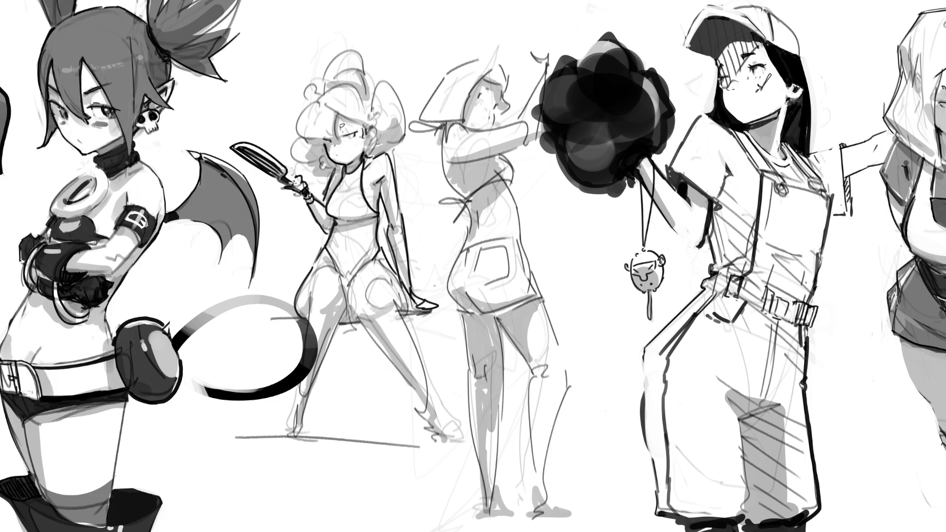
# - Ink the curly-haired figure's thigh lines, redrawing them after an undo
pyautogui.moveTo(347, 305)
pyautogui.mouseDown()
pyautogui.moveTo(334, 340)
pyautogui.moveTo(344, 315)
pyautogui.moveTo(348, 332)
pyautogui.moveTo(345, 317)
pyautogui.moveTo(333, 340)
pyautogui.mouseUp()
pyautogui.hotkey('ctrl', 'z')
pyautogui.moveTo(373, 301); pyautogui.dragTo(348, 338)
pyautogui.moveTo(372, 305); pyautogui.dragTo(357, 318)
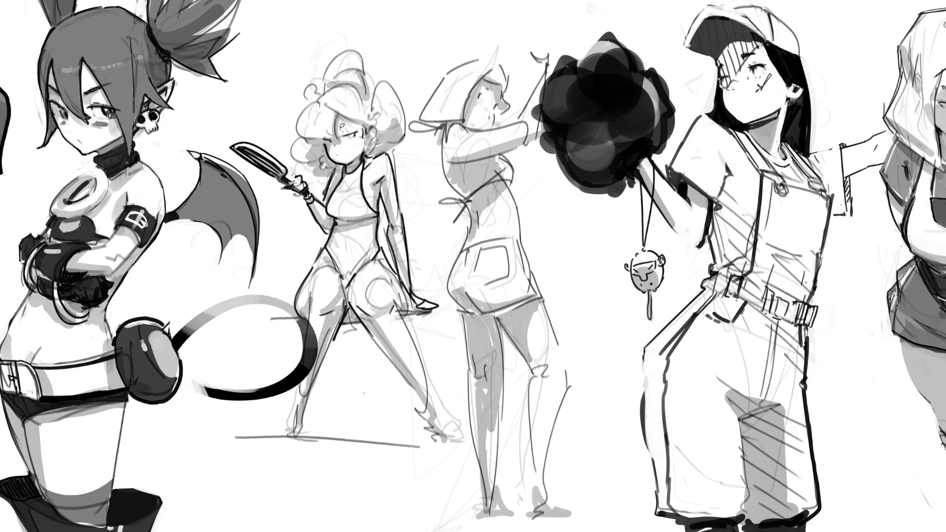
pyautogui.moveTo(307, 296)
pyautogui.mouseDown()
pyautogui.moveTo(309, 326)
pyautogui.moveTo(421, 400)
pyautogui.mouseUp()
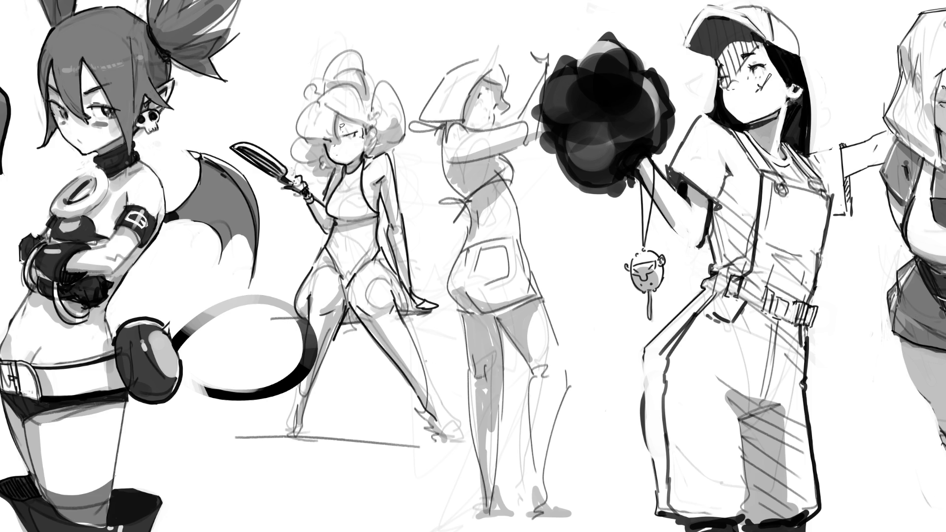
# - Trace both of the curly-haired figure's lower legs down to the feet
pyautogui.moveTo(403, 317); pyautogui.dragTo(436, 441)
pyautogui.moveTo(431, 398); pyautogui.dragTo(461, 446)
pyautogui.moveTo(328, 345); pyautogui.dragTo(298, 438)
pyautogui.moveTo(296, 390); pyautogui.dragTo(297, 438)
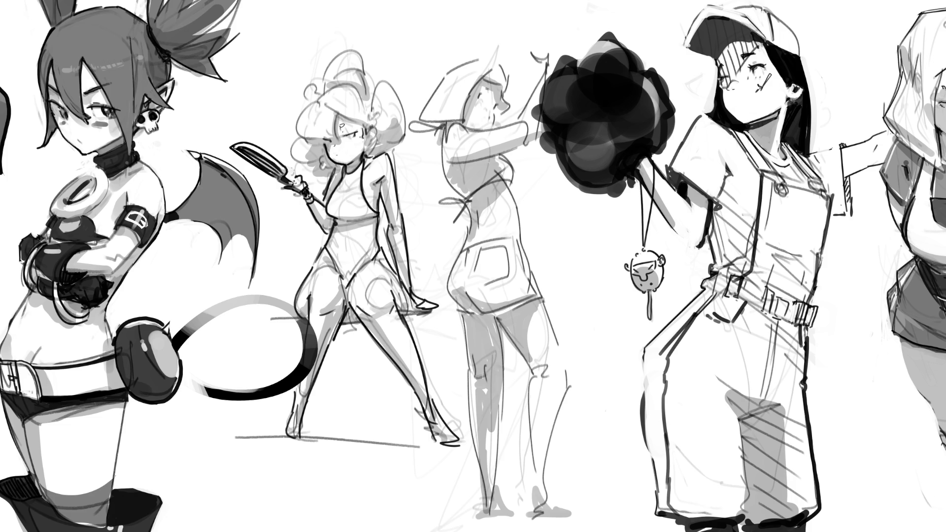
pyautogui.moveTo(302, 386); pyautogui.dragTo(296, 406)
# - Draw the ear, the top of the head and a large loop over it
pyautogui.moveTo(362, 127)
pyautogui.mouseDown()
pyautogui.moveTo(377, 119)
pyautogui.moveTo(368, 120)
pyautogui.moveTo(370, 137)
pyautogui.mouseUp()
pyautogui.moveTo(372, 137); pyautogui.dragTo(367, 144)
pyautogui.moveTo(369, 107)
pyautogui.mouseDown()
pyautogui.moveTo(397, 87)
pyautogui.moveTo(389, 153)
pyautogui.mouseUp()
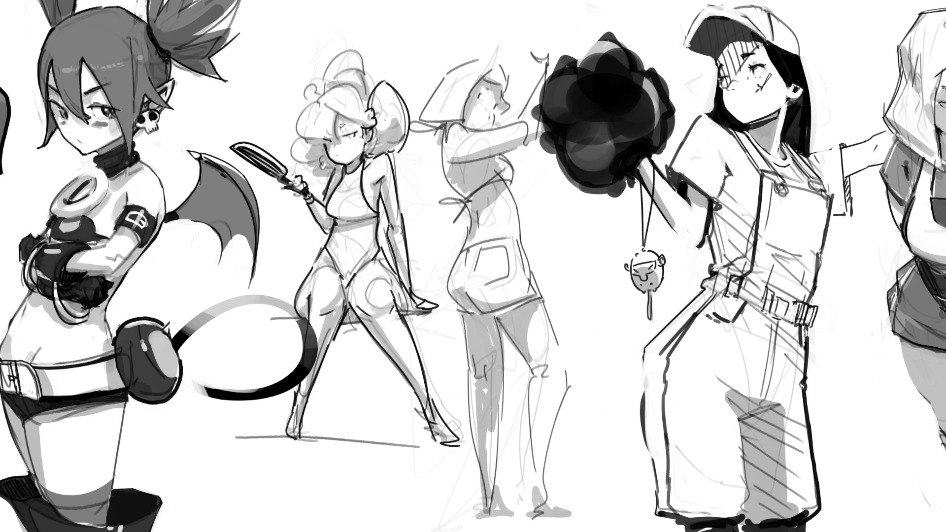
pyautogui.moveTo(317, 98); pyautogui.dragTo(368, 115)
pyautogui.moveTo(319, 88)
pyautogui.mouseDown()
pyautogui.moveTo(360, 49)
pyautogui.moveTo(374, 96)
pyautogui.moveTo(295, 142)
pyautogui.moveTo(292, 163)
pyautogui.moveTo(309, 170)
pyautogui.mouseUp()
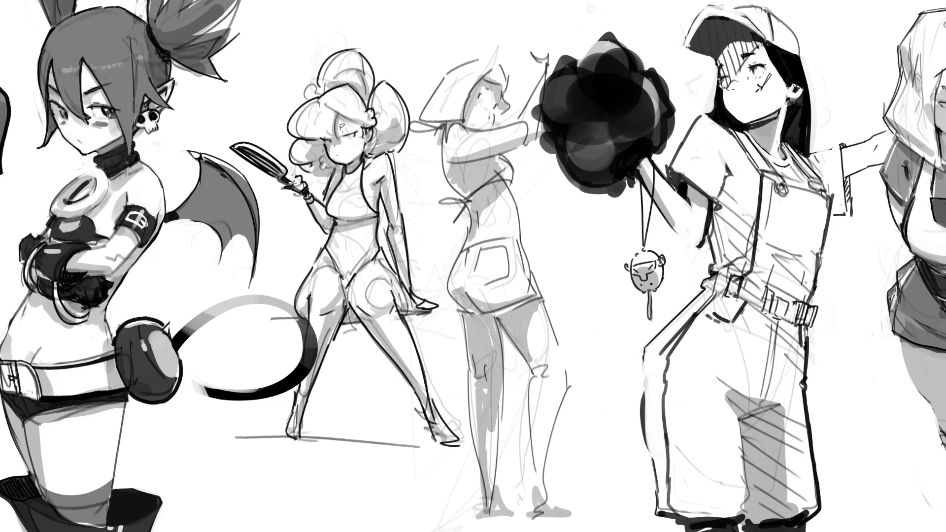
# - Add cheek blush hatching, a navel stroke, and a bracelet on the raised-arm figure's wrist
pyautogui.moveTo(345, 138)
pyautogui.mouseDown()
pyautogui.moveTo(362, 142)
pyautogui.moveTo(331, 143)
pyautogui.mouseUp()
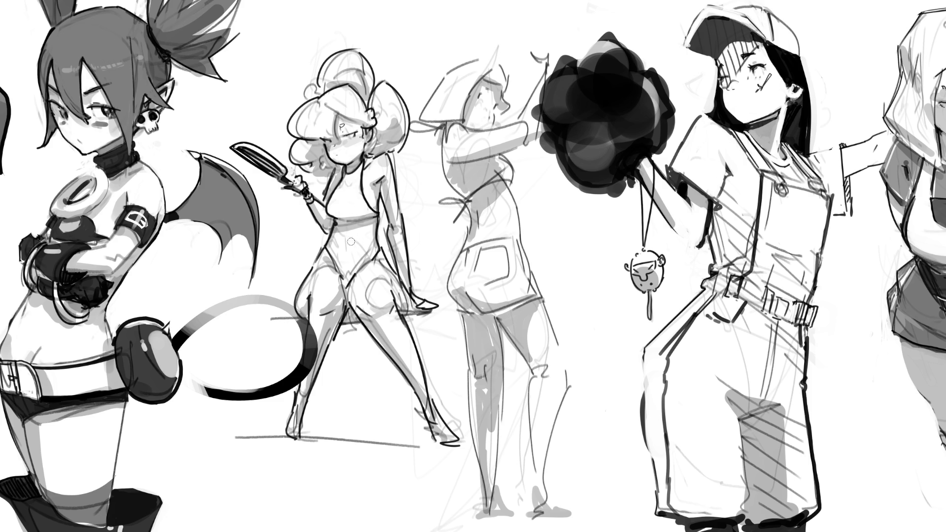
pyautogui.moveTo(348, 245); pyautogui.dragTo(355, 266)
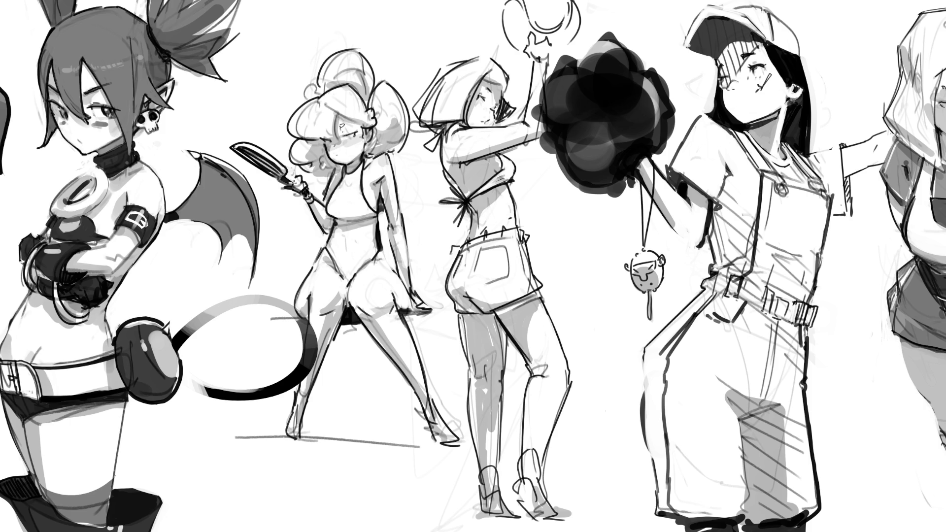
pyautogui.moveTo(534, 63); pyautogui.dragTo(546, 61)
pyautogui.moveTo(540, 113); pyautogui.dragTo(542, 133)
# - Fit the sheet in view, try and revert a levels change, then tint the demon girl red
pyautogui.hotkey('ctrl', '-')
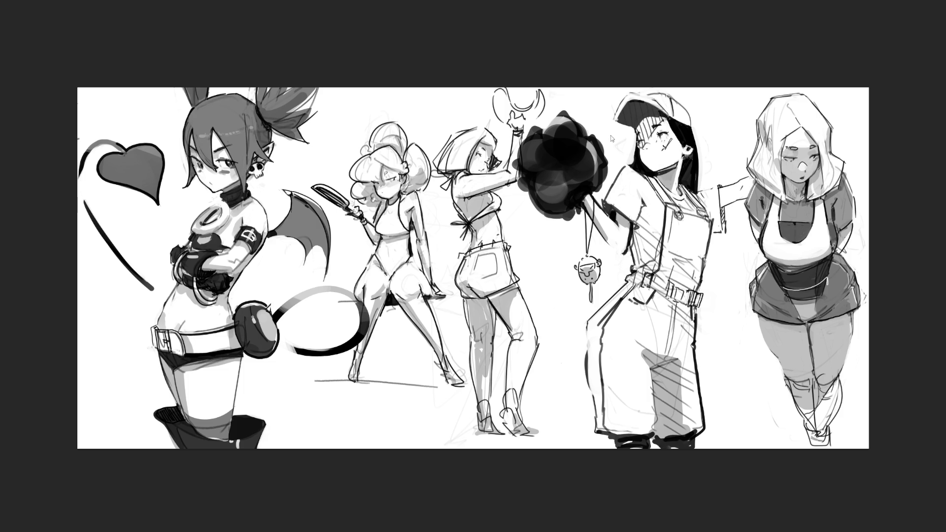
pyautogui.hotkey('ctrl', 'j')
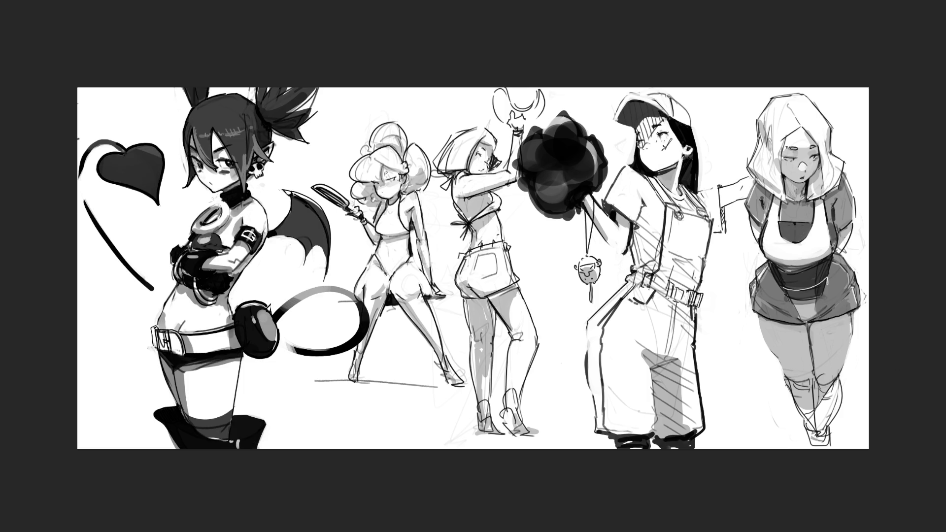
pyautogui.hotkey('ctrl', 'z')
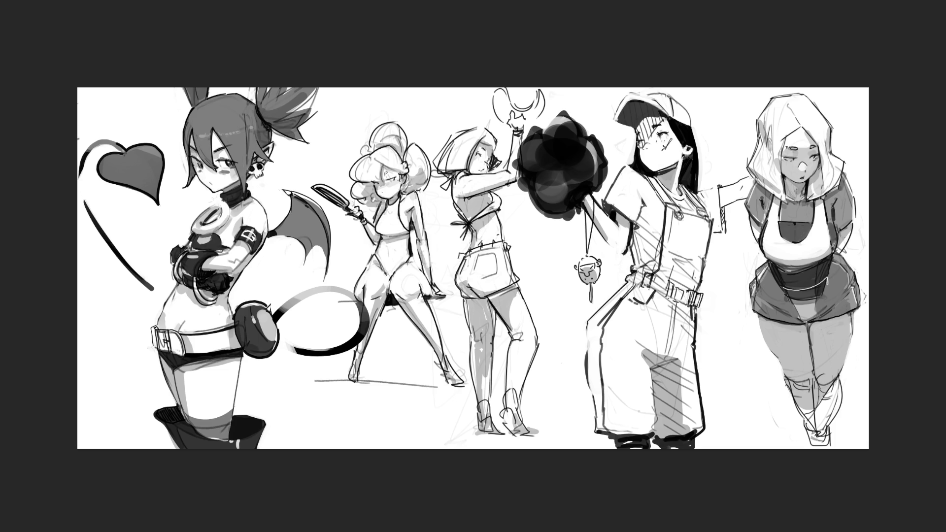
pyautogui.moveTo(313, 119)
pyautogui.mouseDown()
pyautogui.moveTo(79, 148)
pyautogui.moveTo(121, 261)
pyautogui.moveTo(320, 395)
pyautogui.moveTo(402, 486)
pyautogui.mouseUp()
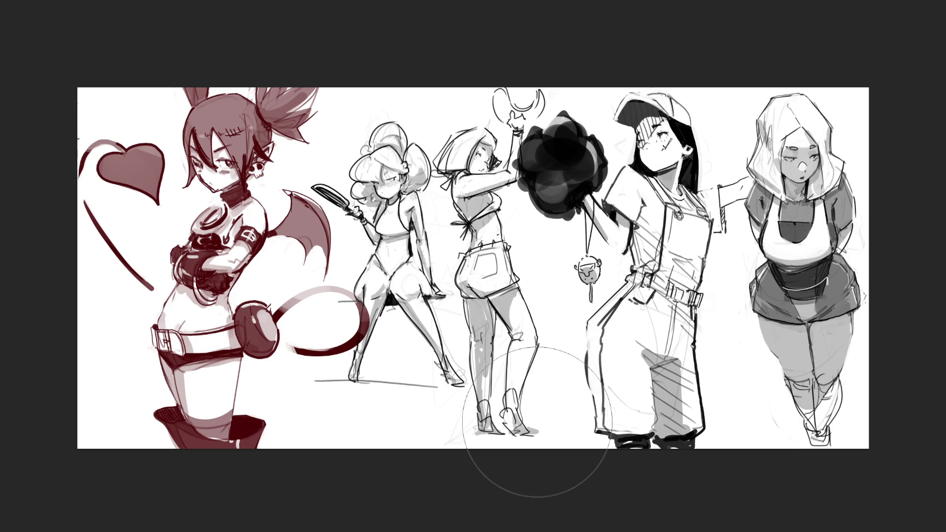
# - Remove the red tint from the demon girl after comparing with and without it
pyautogui.hotkey('ctrl', 'z')
pyautogui.hotkey('ctrl', 'shift', 'z')
pyautogui.hotkey('ctrl', 'z')
pyautogui.hotkey('ctrl', 'z')
pyautogui.hotkey('ctrl', 'z')
pyautogui.hotkey('ctrl', 'z')
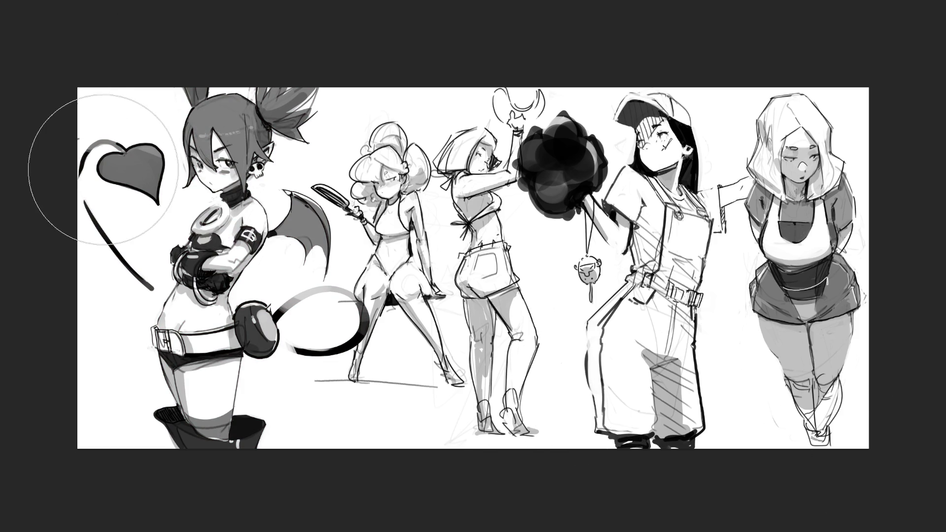
# - With a larger brush, touch up the demon girl's cheek and paint red over her hair
pyautogui.press(']')
pyautogui.press(']')
pyautogui.press(']')
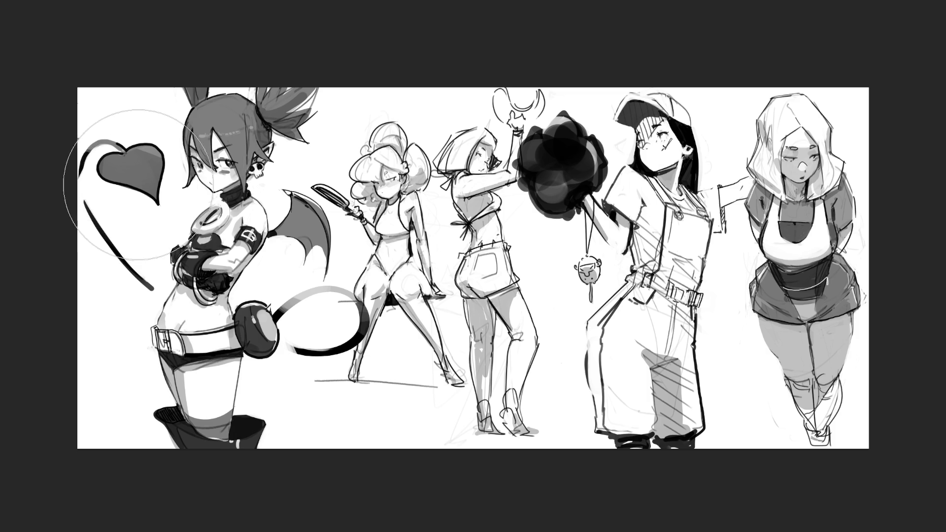
pyautogui.moveTo(205, 179); pyautogui.dragTo(215, 184)
pyautogui.moveTo(197, 138)
pyautogui.mouseDown()
pyautogui.moveTo(212, 185)
pyautogui.moveTo(236, 187)
pyautogui.mouseUp()
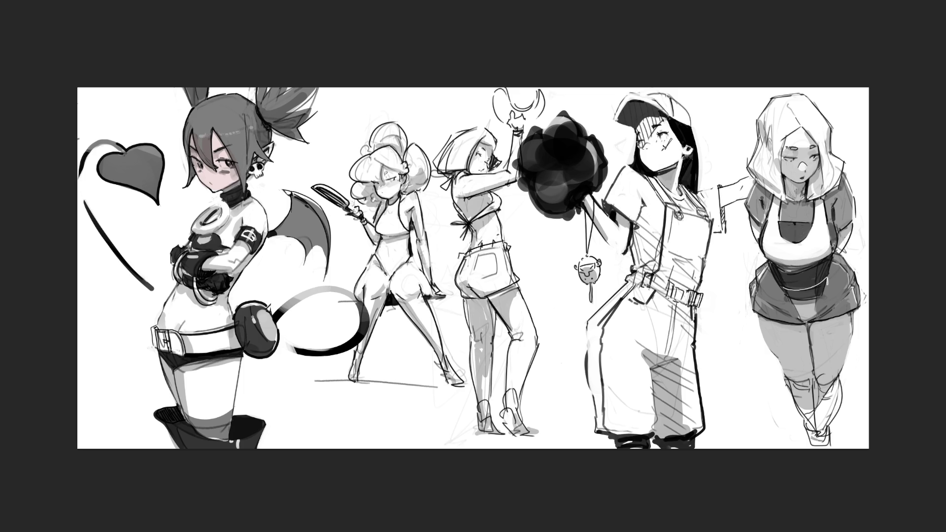
pyautogui.moveTo(217, 108)
pyautogui.mouseDown()
pyautogui.moveTo(245, 148)
pyautogui.moveTo(244, 120)
pyautogui.moveTo(200, 118)
pyautogui.moveTo(207, 163)
pyautogui.moveTo(217, 107)
pyautogui.moveTo(199, 123)
pyautogui.moveTo(244, 109)
pyautogui.moveTo(256, 129)
pyautogui.moveTo(262, 99)
pyautogui.moveTo(286, 109)
pyautogui.moveTo(298, 128)
pyautogui.moveTo(256, 133)
pyautogui.moveTo(251, 148)
pyautogui.moveTo(197, 82)
pyautogui.moveTo(195, 115)
pyautogui.moveTo(207, 142)
pyautogui.moveTo(287, 183)
pyautogui.mouseUp()
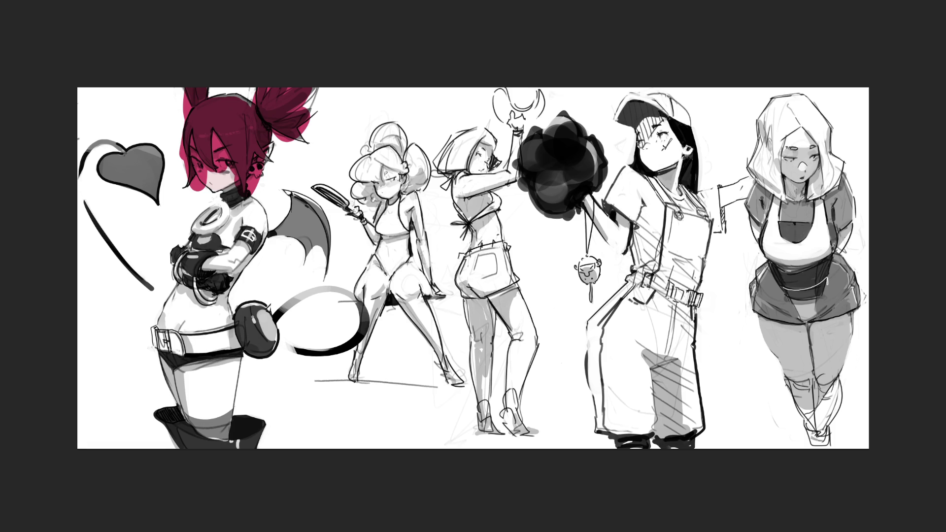
# - Deepen red over the demon girl's hair and right ponytail, then delete the red colour
pyautogui.moveTo(231, 115)
pyautogui.mouseDown()
pyautogui.moveTo(233, 152)
pyautogui.moveTo(236, 112)
pyautogui.moveTo(245, 163)
pyautogui.mouseUp()
pyautogui.moveTo(237, 105)
pyautogui.mouseDown()
pyautogui.moveTo(202, 113)
pyautogui.moveTo(209, 157)
pyautogui.mouseUp()
pyautogui.moveTo(260, 124)
pyautogui.mouseDown()
pyautogui.moveTo(210, 110)
pyautogui.moveTo(250, 120)
pyautogui.moveTo(288, 113)
pyautogui.mouseUp()
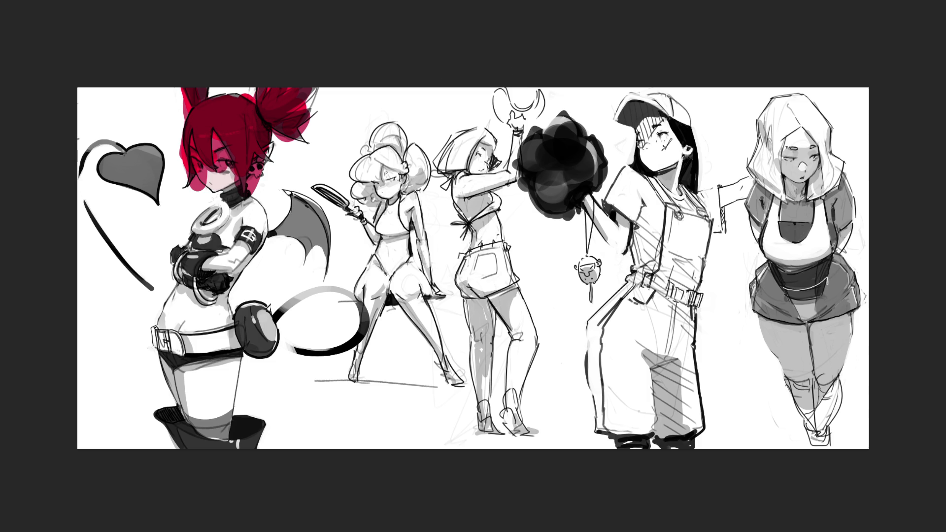
pyautogui.moveTo(231, 110)
pyautogui.mouseDown()
pyautogui.moveTo(244, 148)
pyautogui.moveTo(254, 113)
pyautogui.moveTo(212, 128)
pyautogui.moveTo(195, 89)
pyautogui.moveTo(188, 184)
pyautogui.moveTo(224, 124)
pyautogui.moveTo(259, 146)
pyautogui.moveTo(291, 120)
pyautogui.moveTo(266, 170)
pyautogui.moveTo(306, 106)
pyautogui.moveTo(273, 84)
pyautogui.moveTo(222, 94)
pyautogui.moveTo(192, 138)
pyautogui.moveTo(185, 193)
pyautogui.moveTo(235, 161)
pyautogui.mouseUp()
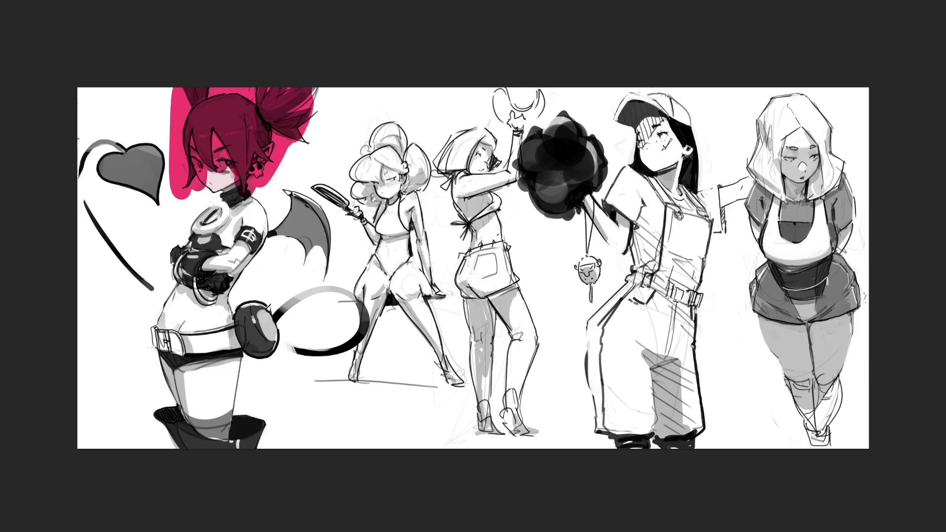
pyautogui.press('Delete')
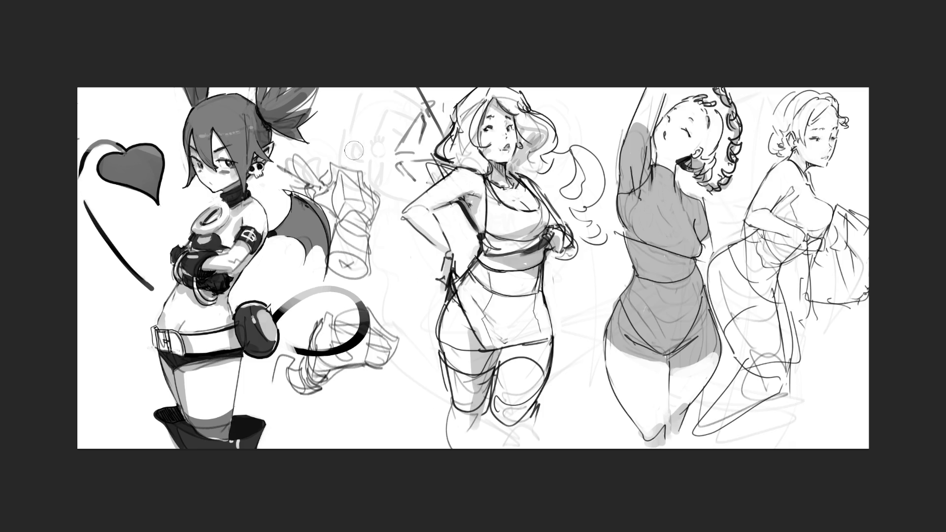
# - With a much larger soft brush, lighten the middle figure's dark lines to grey
pyautogui.press(']')
pyautogui.press(']')
pyautogui.press(']')
pyautogui.moveTo(424, 99)
pyautogui.mouseDown()
pyautogui.moveTo(385, 142)
pyautogui.moveTo(402, 131)
pyautogui.moveTo(363, 205)
pyautogui.moveTo(363, 395)
pyautogui.moveTo(353, 256)
pyautogui.moveTo(358, 407)
pyautogui.moveTo(304, 350)
pyautogui.mouseUp()
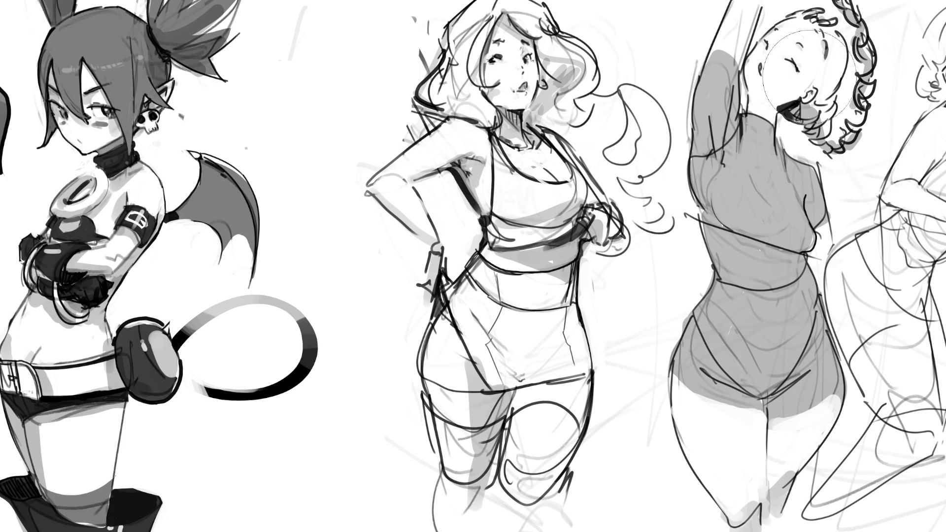
pyautogui.moveTo(355, 5)
pyautogui.mouseDown()
pyautogui.moveTo(529, 152)
pyautogui.moveTo(507, 401)
pyautogui.moveTo(454, 400)
pyautogui.mouseUp()
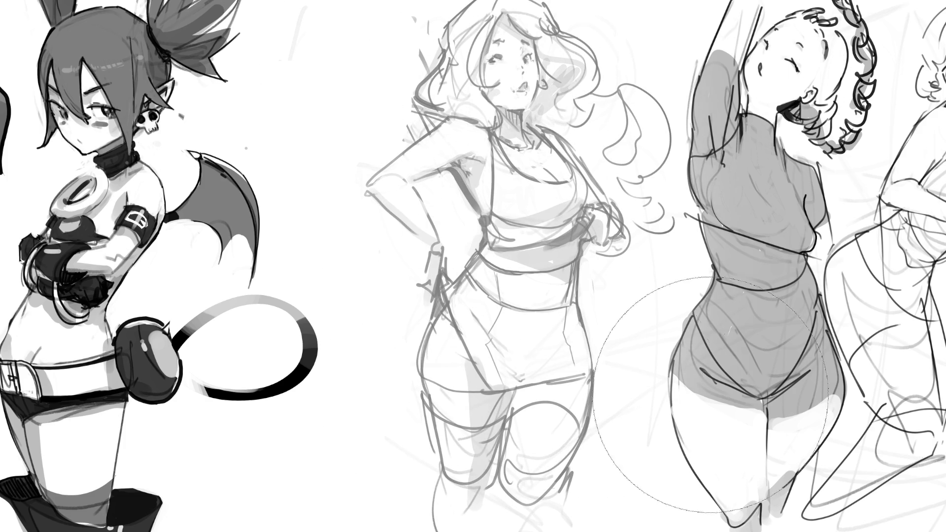
# - Shrink the brush and ink an eyelash and a stroke above the middle figure's eye
pyautogui.press('[')
pyautogui.press('[')
pyautogui.press('[')
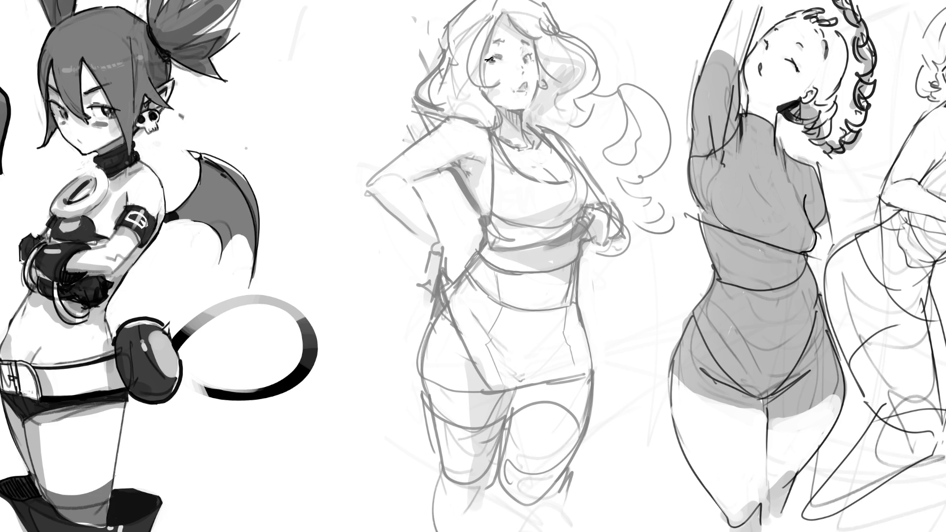
pyautogui.moveTo(489, 59); pyautogui.dragTo(505, 54)
pyautogui.moveTo(491, 42); pyautogui.dragTo(505, 40)
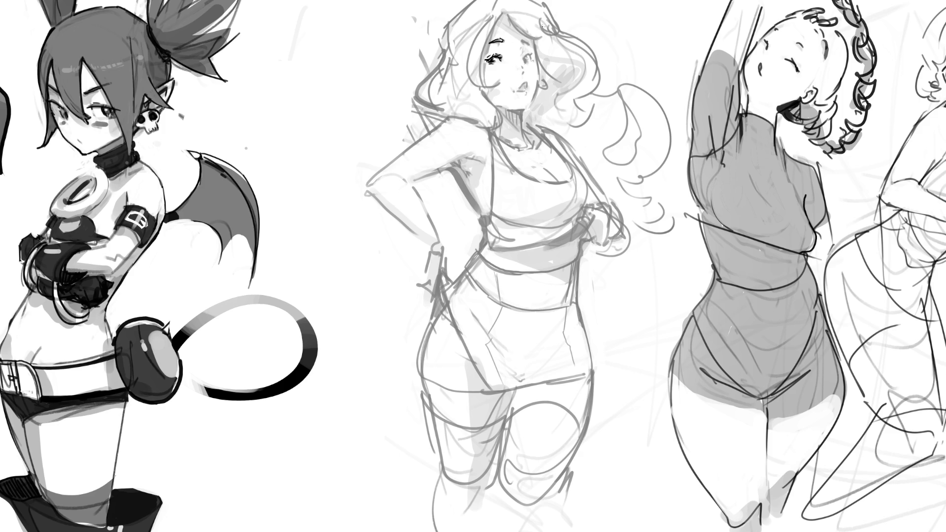